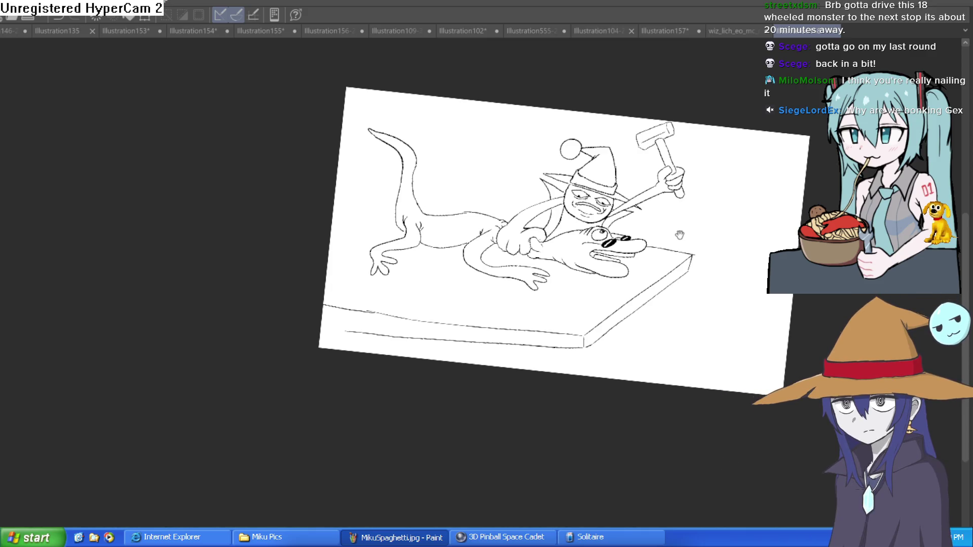
Level the view, zoom in, and ink small strokes beneath the lizard's eye.
key("ctrl+at")
scroll(647, 179, "up", 5)
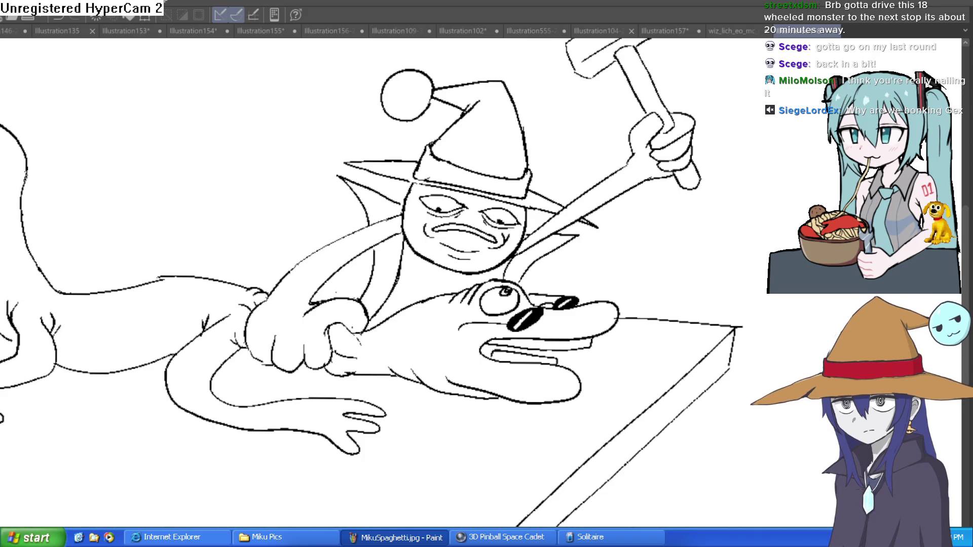
scroll(499, 306, "up", 8)
mouse_move(555, 310)
left_mouse_down()
mouse_move(486, 345)
mouse_move(444, 349)
left_mouse_up()
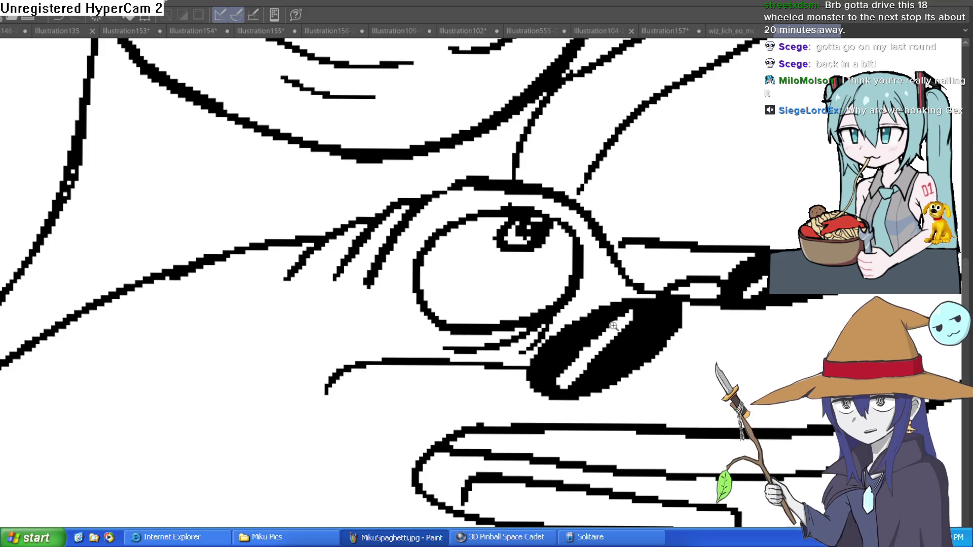
Zoom back out and rotate the canvas view counter-clockwise.
scroll(517, 357, "down", 3)
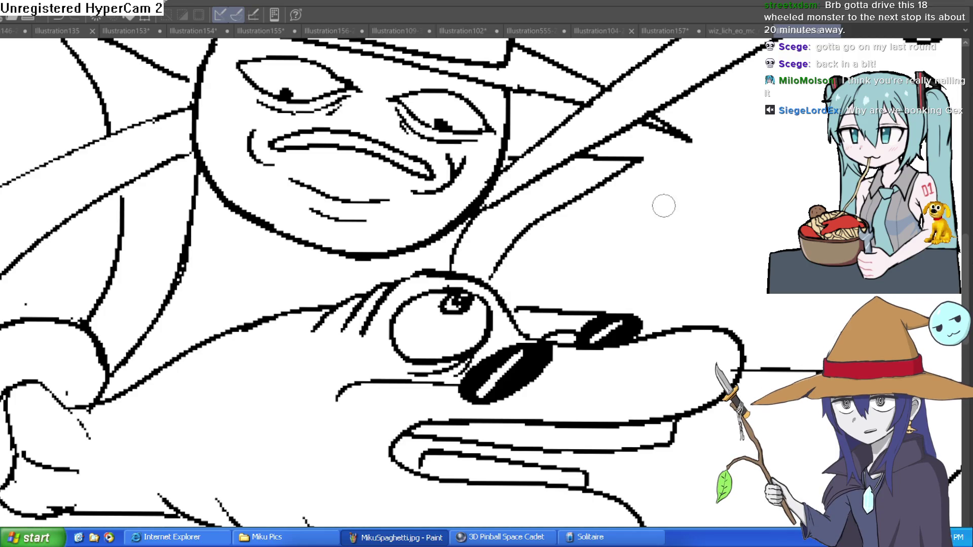
scroll(648, 246, "down", 5)
scroll(715, 274, "up", 2)
scroll(423, 329, "up", 3)
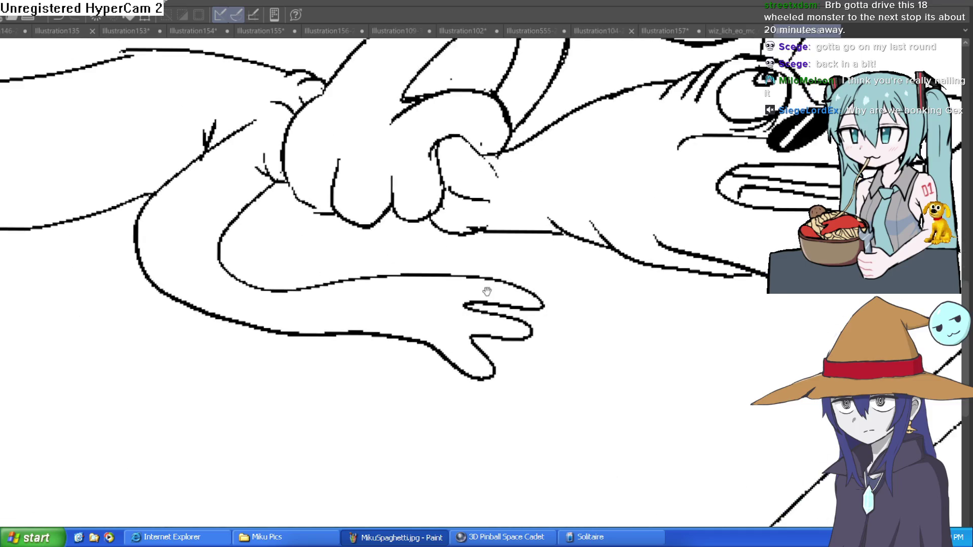
scroll(545, 299, "down", 2)
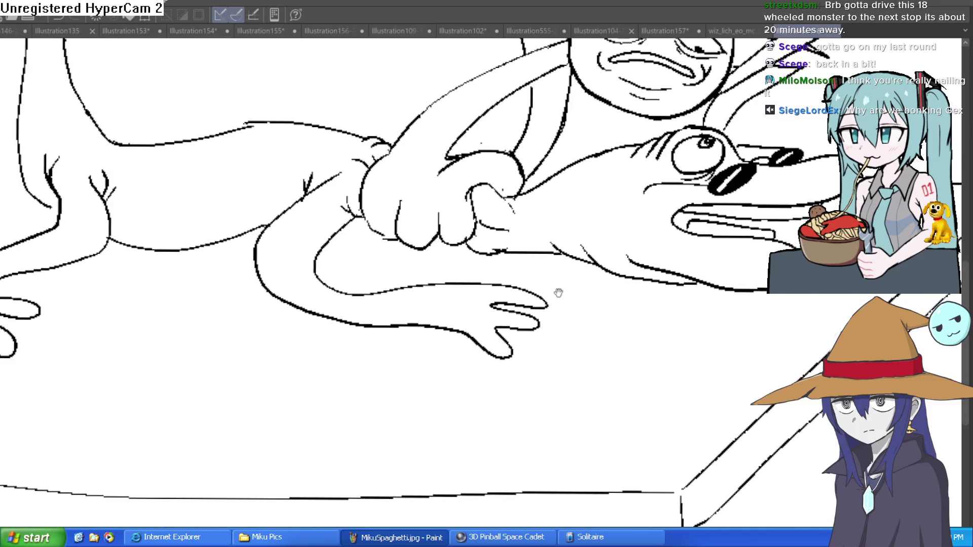
scroll(503, 306, "up", 1)
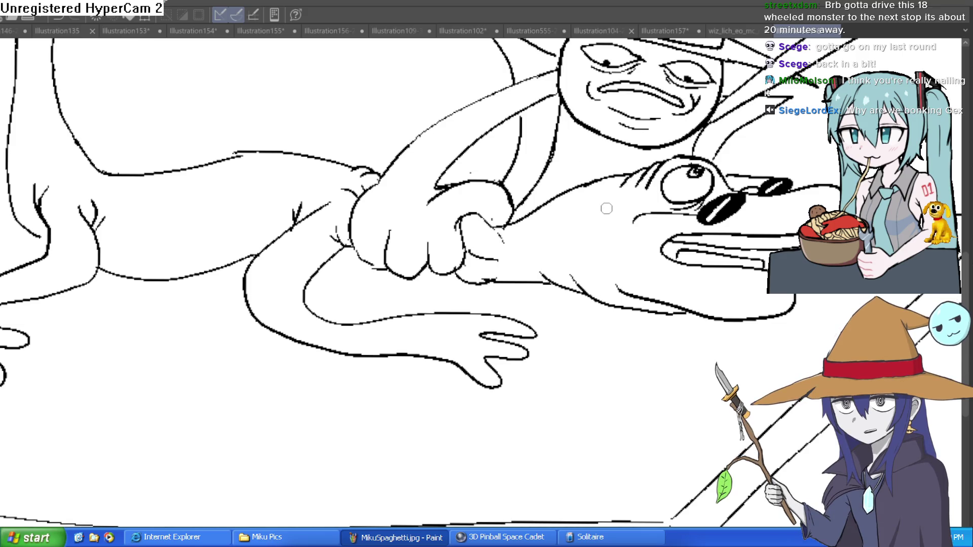
scroll(607, 320, "down", 2)
scroll(608, 320, "down", 2)
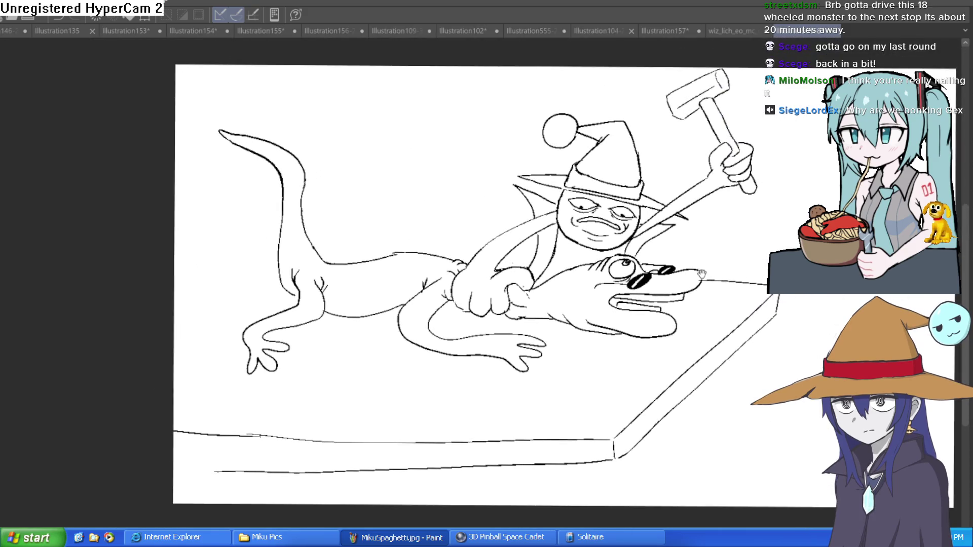
left_click_drag(769, 218, 677, 95)
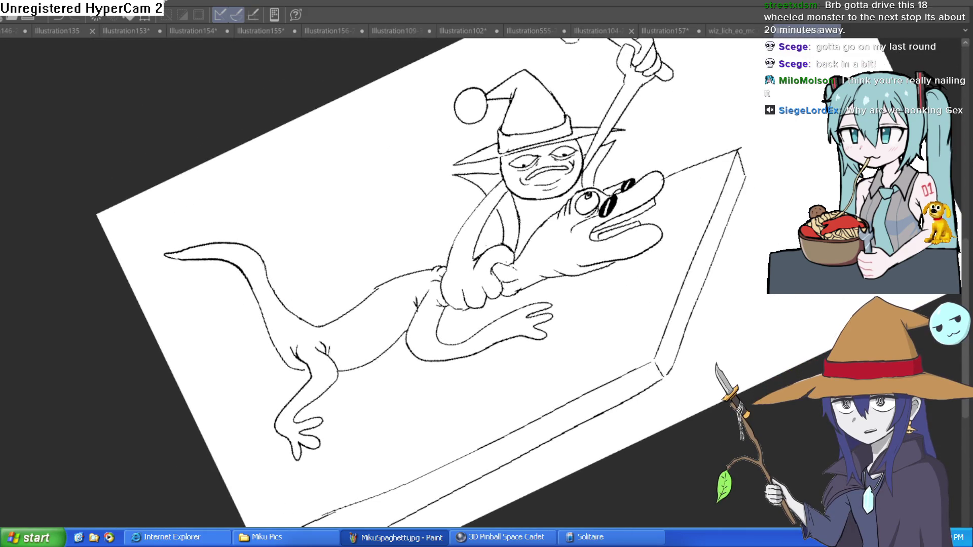
scroll(484, 247, "up", 4)
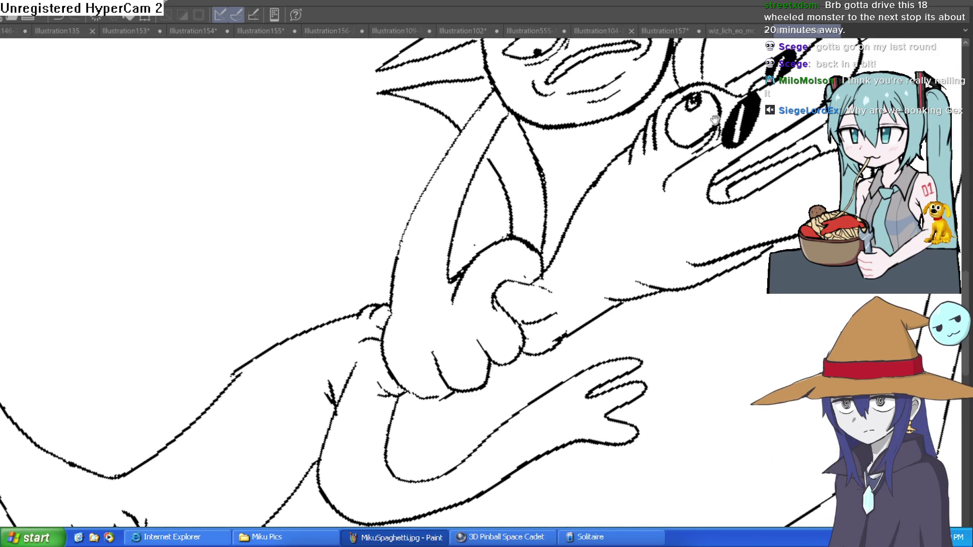
scroll(718, 116, "down", 4)
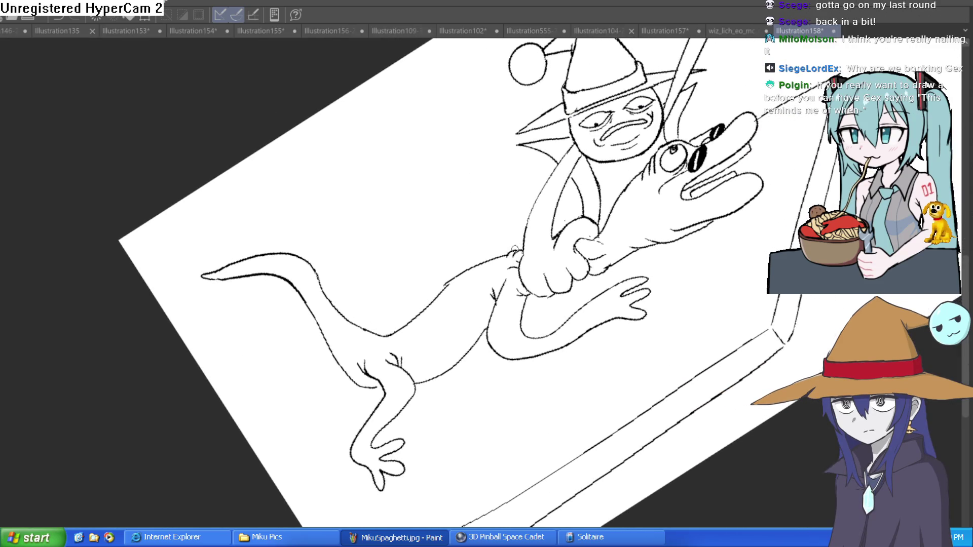
Redraw the lizard's upper back line as a shorter stroke.
left_click_drag(453, 278, 291, 364)
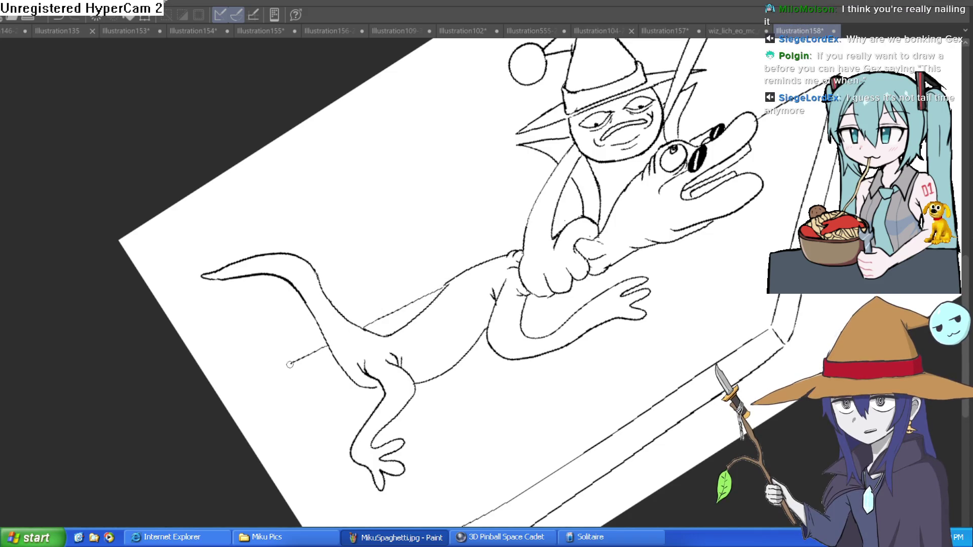
left_click_drag(434, 341, 650, 326)
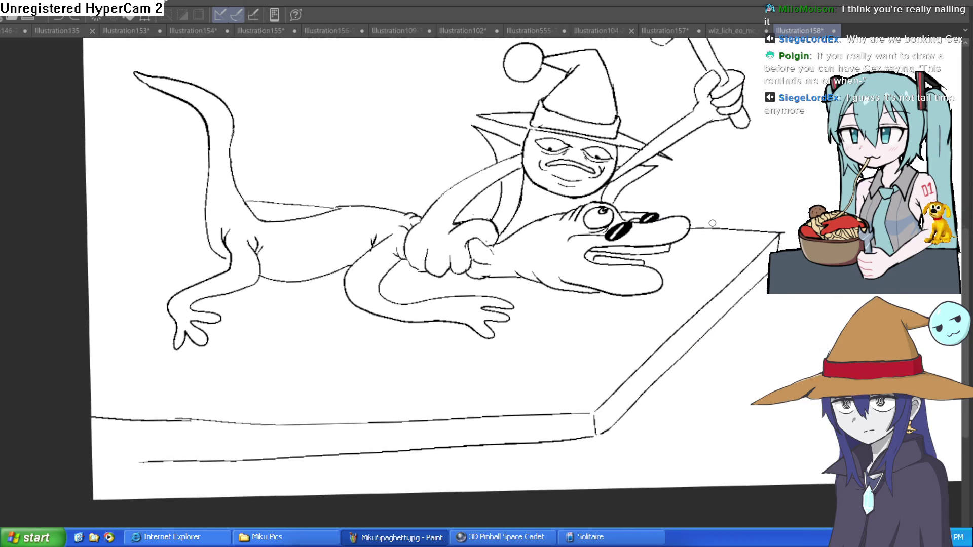
key("ctrl+z")
mouse_move(343, 213)
left_mouse_down()
mouse_move(259, 197)
mouse_move(208, 209)
mouse_move(79, 299)
left_mouse_up()
Draw the front table leg below the tabletop's front edge, undoing unwanted leg strokes.
mouse_move(390, 216)
left_mouse_down()
mouse_move(595, 168)
mouse_move(586, 211)
left_mouse_up()
left_click_drag(509, 319, 508, 365)
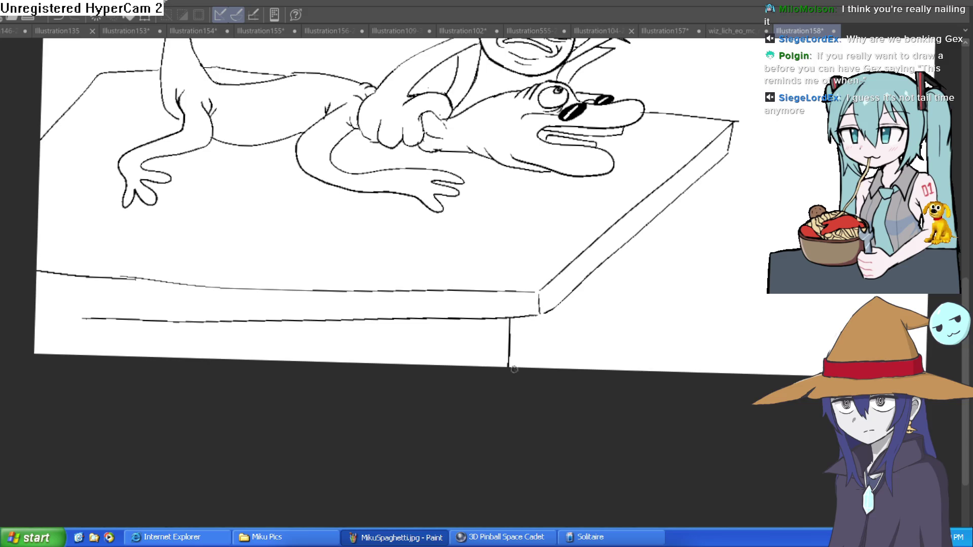
left_click_drag(526, 317, 525, 365)
mouse_move(703, 174)
left_mouse_down()
mouse_move(684, 363)
mouse_move(708, 373)
left_mouse_up()
scroll(714, 253, "up", 3)
key("ctrl+z")
key("ctrl+z")
key("ctrl+z")
key("ctrl+z")
mouse_move(714, 254)
left_mouse_down()
mouse_move(717, 224)
mouse_move(685, 264)
left_mouse_up()
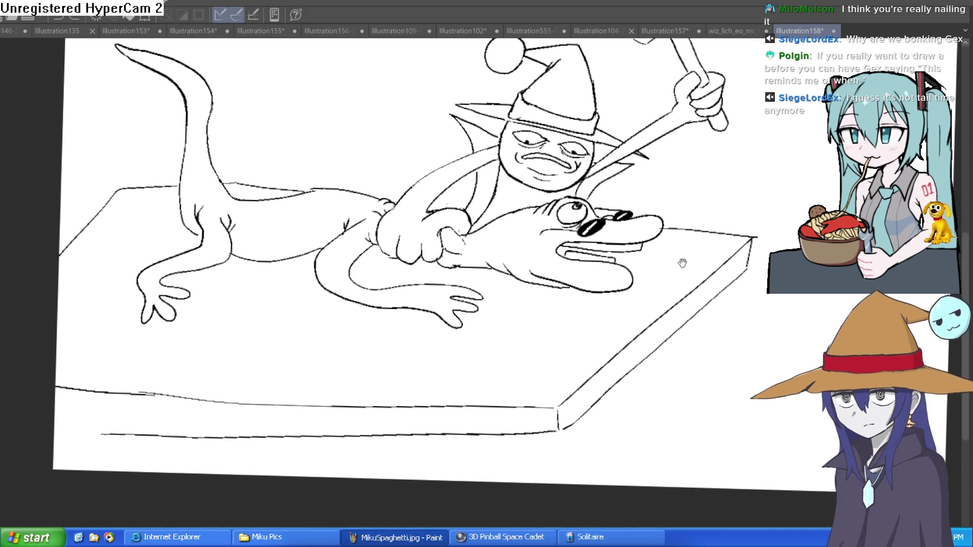
scroll(583, 283, "down", 2)
mouse_move(524, 393)
left_mouse_down()
mouse_move(556, 261)
mouse_move(564, 330)
left_mouse_up()
left_click_drag(604, 279, 602, 330)
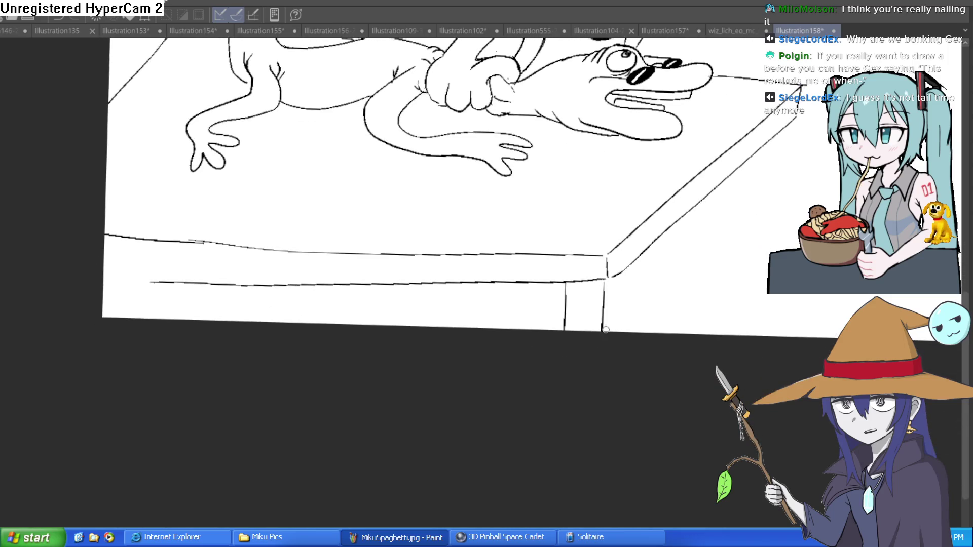
Draw a V mark with an arrowhead on the tabletop, and begin the right leg's edges.
scroll(603, 337, "up", 1)
left_click_drag(664, 261, 676, 248)
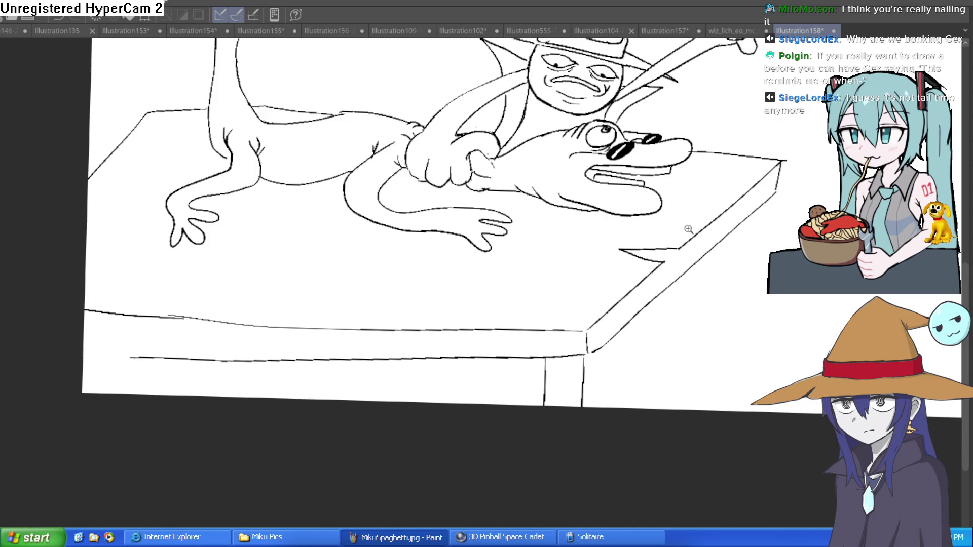
scroll(691, 223, "up", 2)
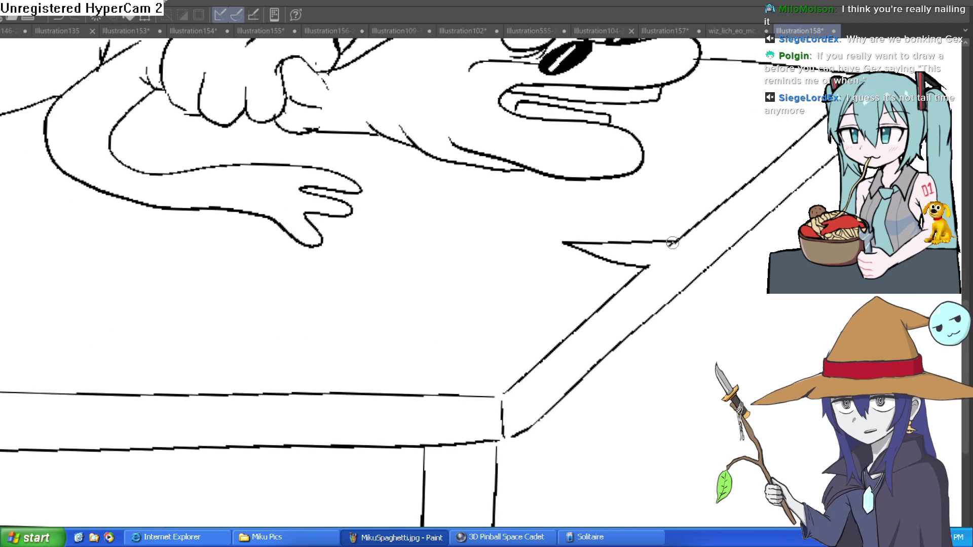
mouse_move(650, 266)
left_mouse_down()
mouse_move(640, 299)
mouse_move(674, 242)
left_mouse_up()
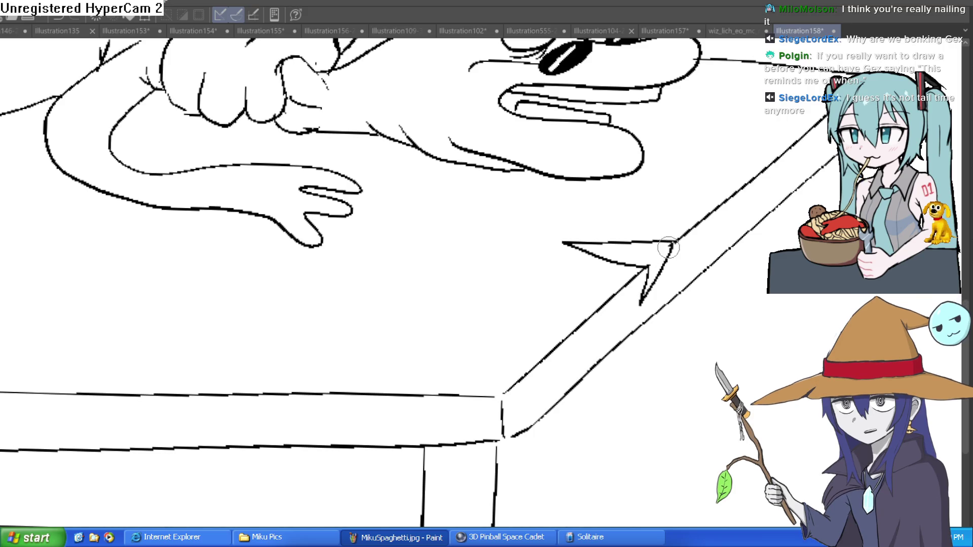
scroll(663, 253, "down", 3)
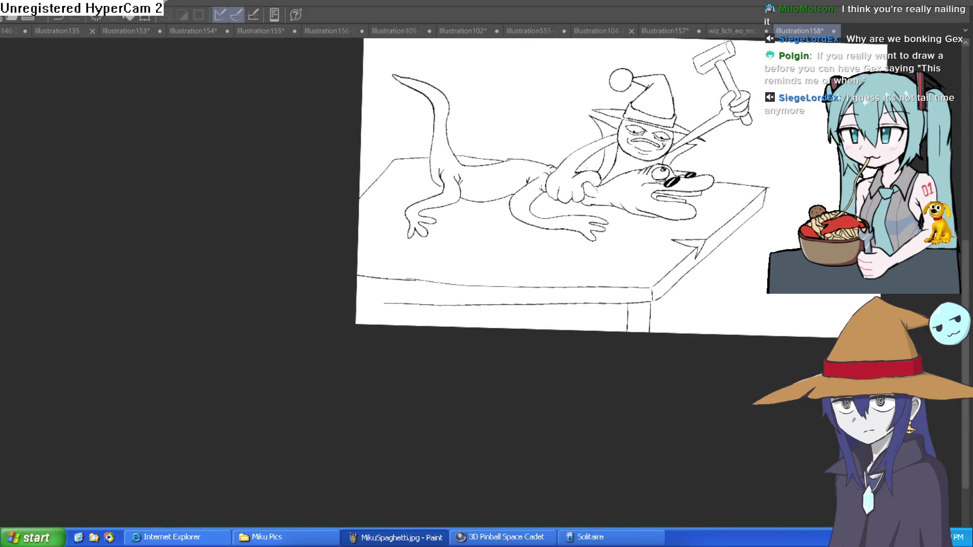
scroll(763, 188, "up", 3)
mouse_move(763, 188)
left_mouse_down()
mouse_move(745, 526)
mouse_move(697, 285)
mouse_move(712, 238)
left_mouse_up()
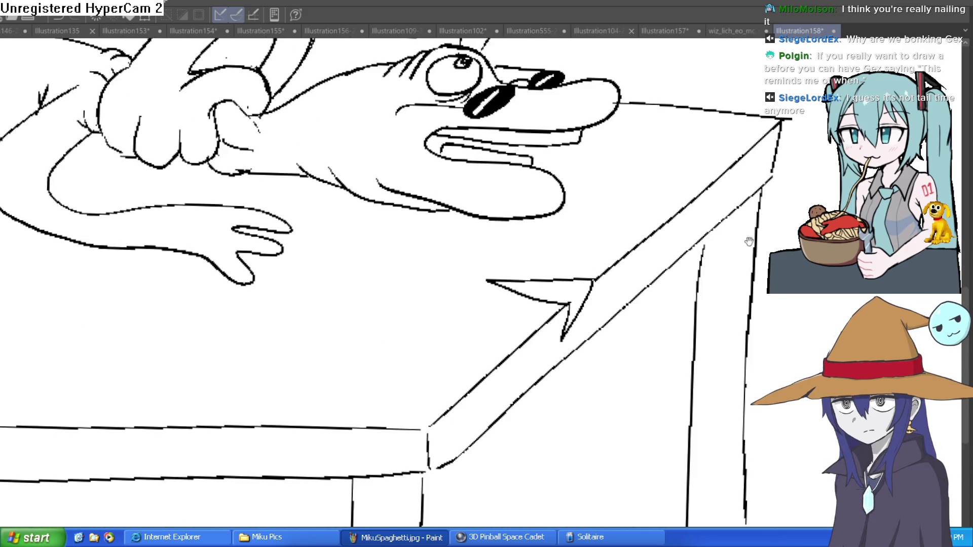
Zoom in on the table's right corner for the leg strokes, then zoom back out.
scroll(583, 226, "down", 2)
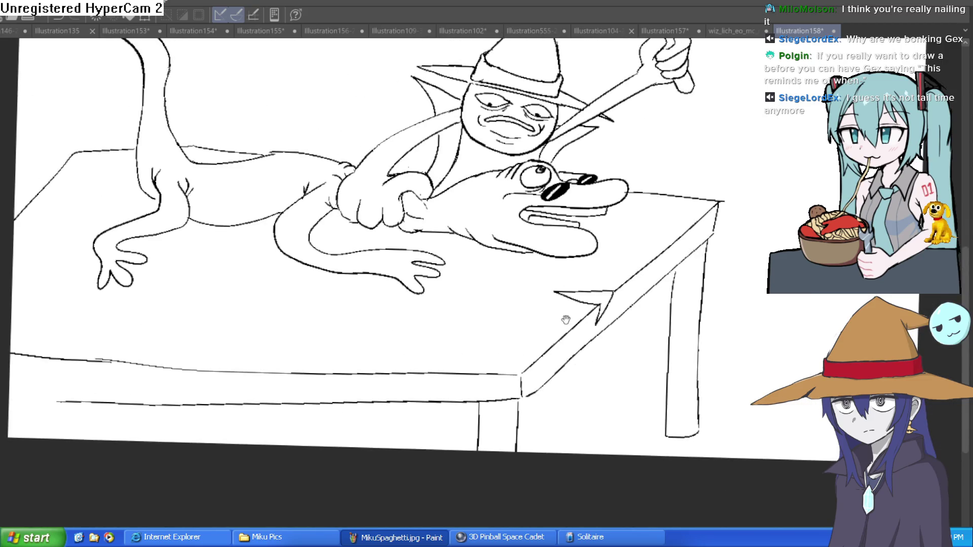
scroll(565, 319, "up", 2)
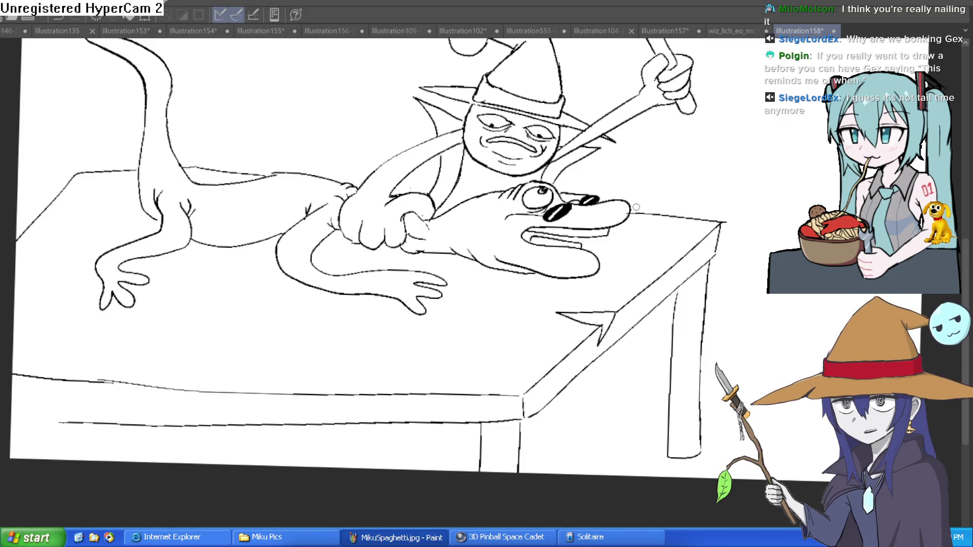
scroll(742, 191, "down", 3)
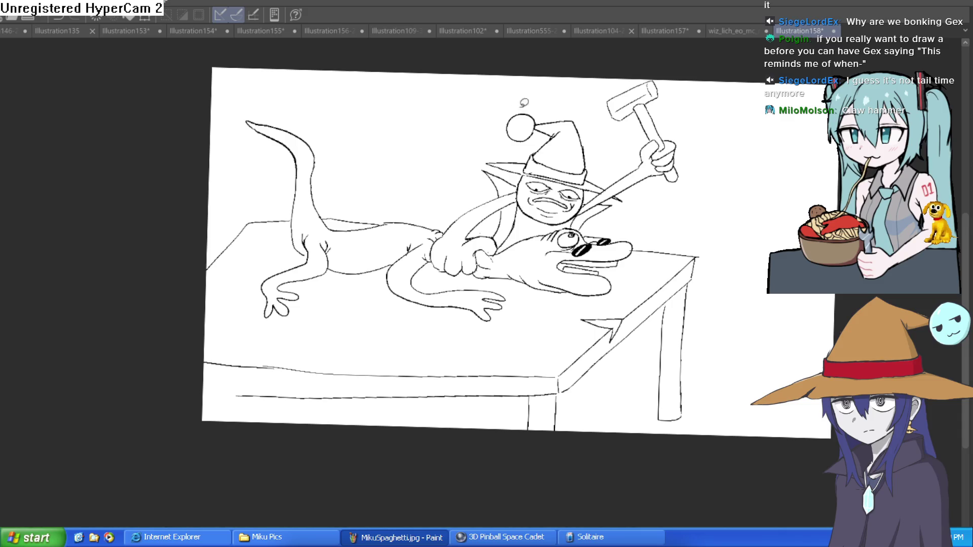
Lasso and delete the goblin's old mallet head, then clear the selection.
scroll(684, 102, "up", 3)
mouse_move(670, 107)
left_mouse_down()
mouse_move(641, 109)
mouse_move(574, 159)
mouse_move(631, 37)
mouse_move(686, 84)
left_mouse_up()
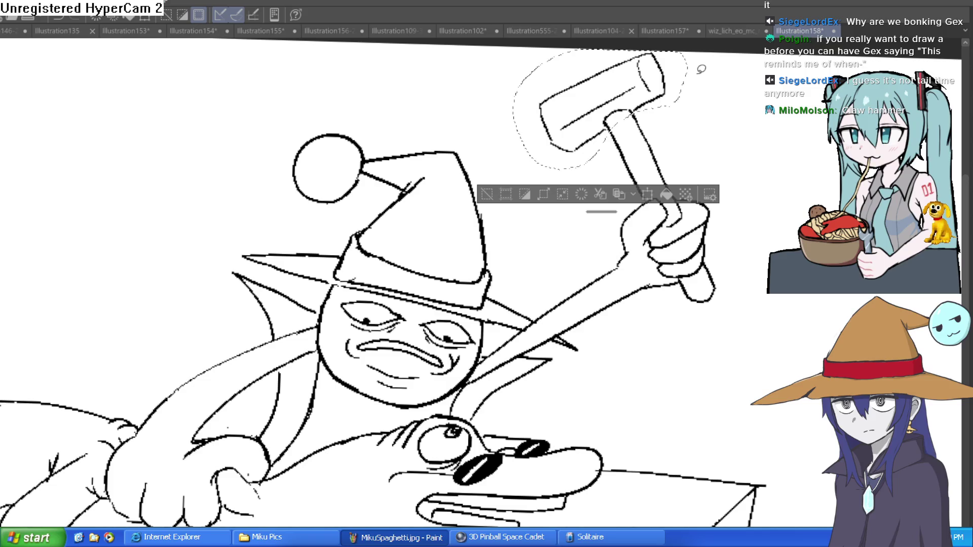
key("Delete")
left_click(484, 196)
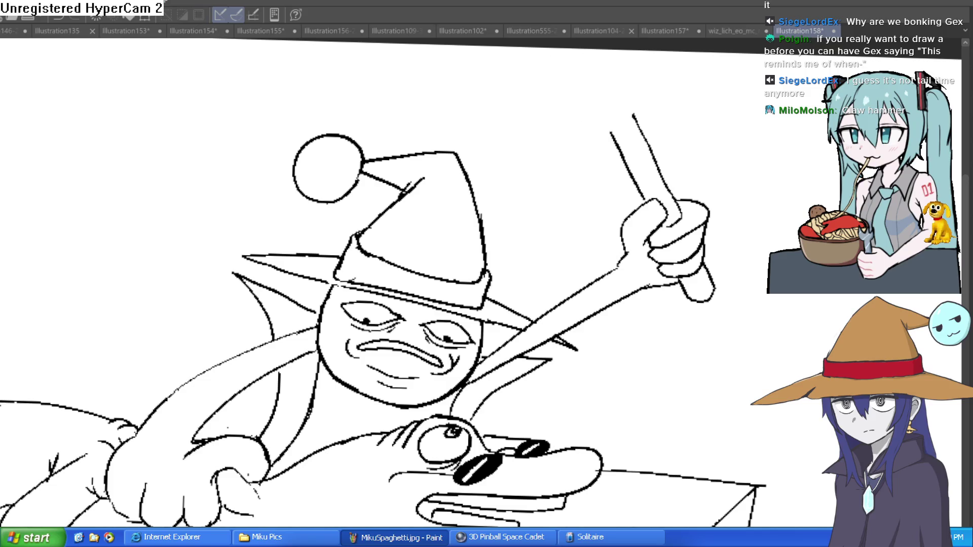
Cap the handle and draw the claw hammer head, undoing a stray inner claw stroke.
left_click_drag(691, 144, 639, 185)
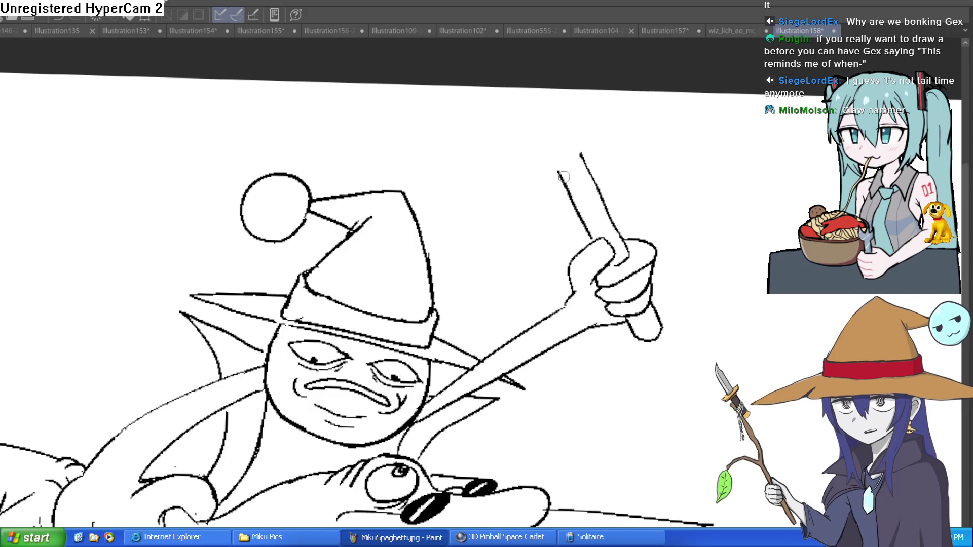
mouse_move(552, 165)
left_mouse_down()
mouse_move(584, 155)
mouse_move(579, 135)
left_mouse_up()
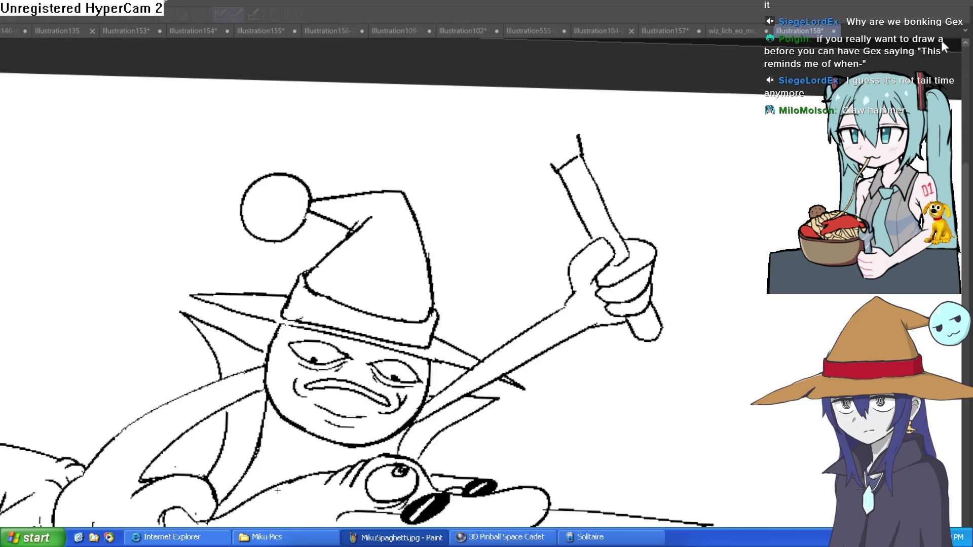
mouse_move(439, 280)
left_mouse_down()
mouse_move(626, 98)
mouse_move(556, 246)
mouse_move(15, 198)
left_mouse_up()
scroll(627, 98, "down", 3)
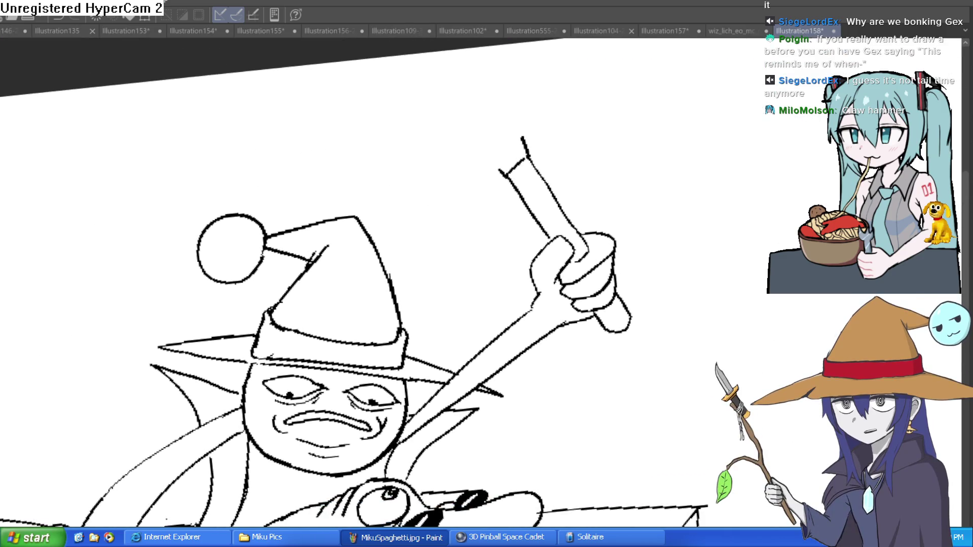
mouse_move(580, 113)
left_mouse_down()
mouse_move(643, 173)
mouse_move(615, 152)
mouse_move(515, 183)
mouse_move(497, 162)
mouse_move(533, 128)
mouse_move(583, 103)
mouse_move(555, 69)
mouse_move(541, 72)
mouse_move(535, 100)
mouse_move(472, 140)
mouse_move(446, 208)
mouse_move(453, 225)
mouse_move(466, 172)
mouse_move(495, 166)
mouse_move(473, 213)
left_mouse_up()
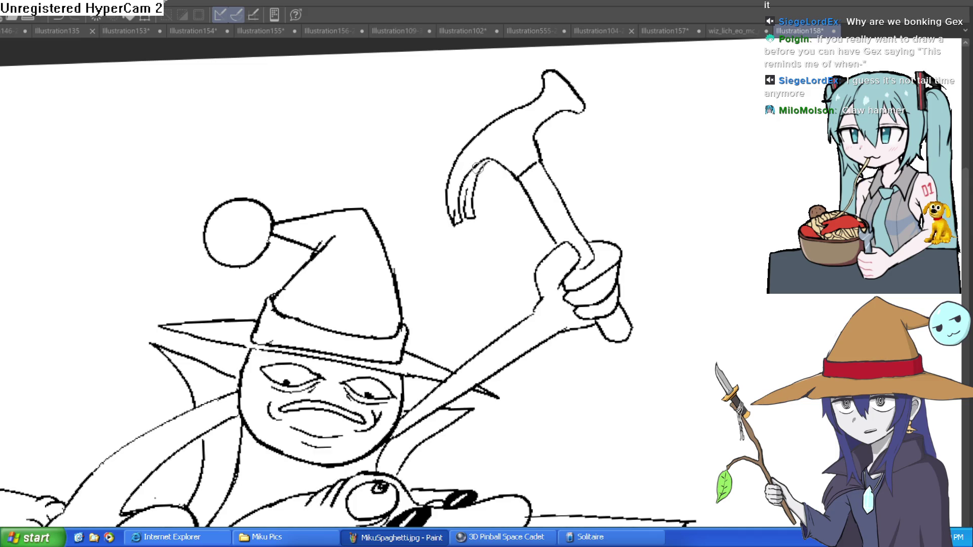
key("ctrl+z")
Redraw the claw's inner edge and thicken the right outline of the hammer face.
mouse_move(488, 157)
left_mouse_down()
mouse_move(473, 209)
mouse_move(459, 222)
mouse_move(462, 185)
left_mouse_up()
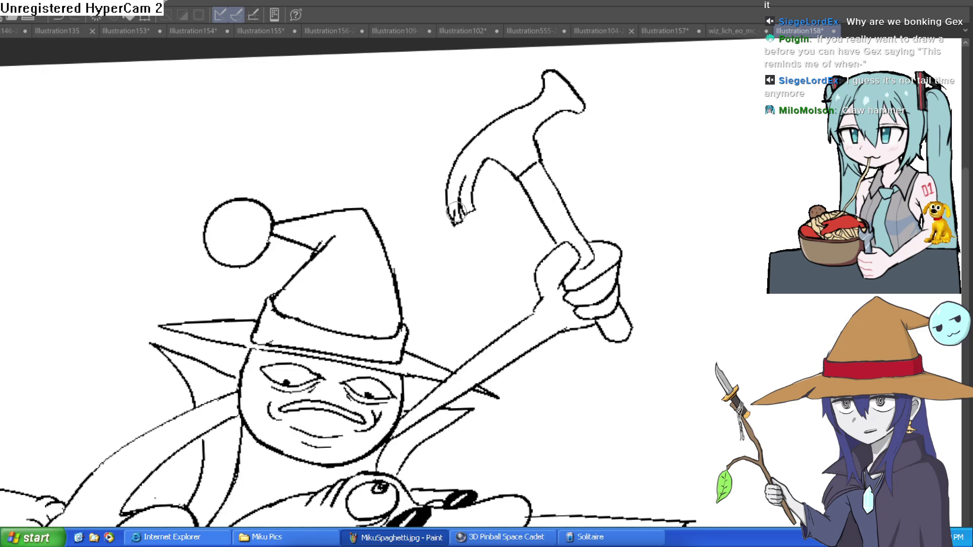
scroll(684, 188, "down", 2)
left_click_drag(685, 188, 645, 202)
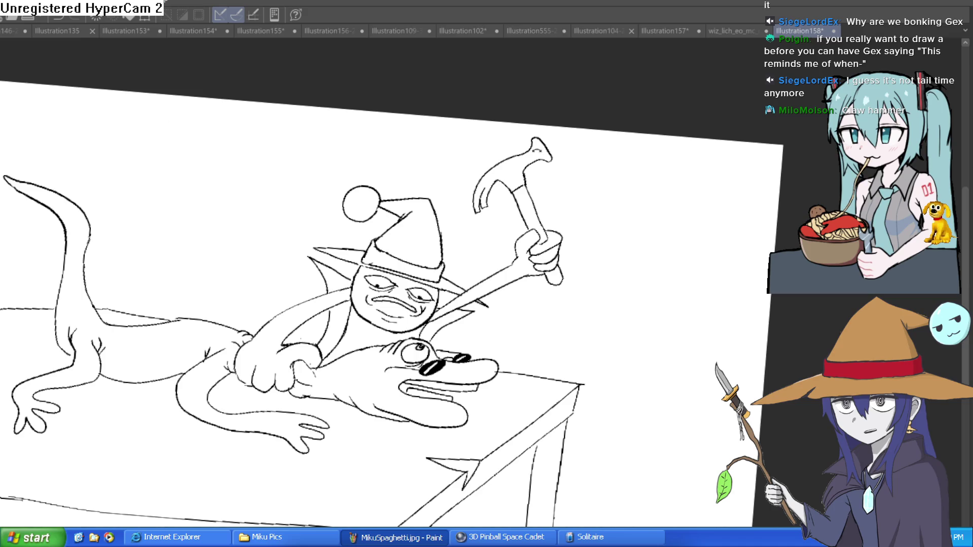
scroll(530, 149, "up", 4)
scroll(608, 156, "up", 1)
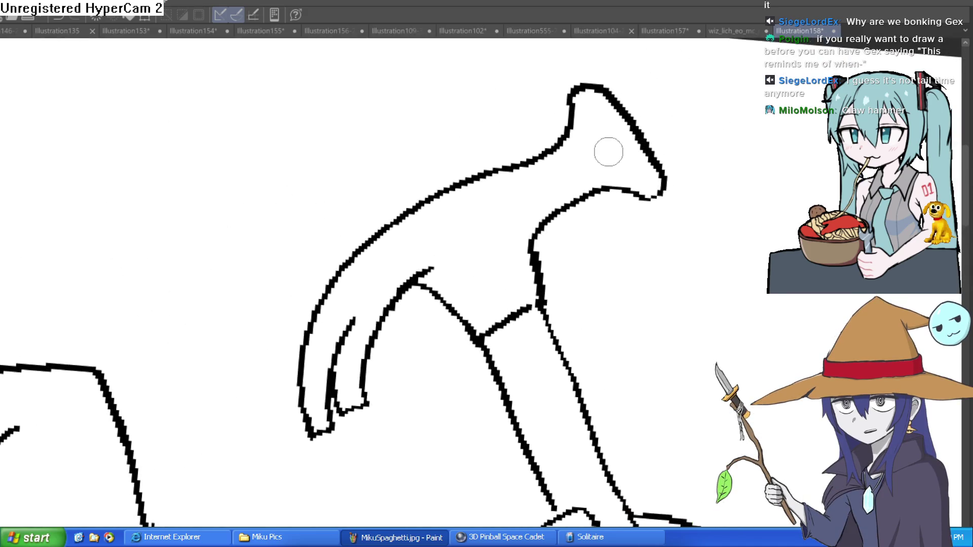
mouse_move(709, 113)
left_mouse_down()
mouse_move(724, 322)
mouse_move(652, 217)
mouse_move(638, 280)
left_mouse_up()
mouse_move(664, 319)
left_mouse_down()
mouse_move(677, 218)
mouse_move(659, 177)
left_mouse_up()
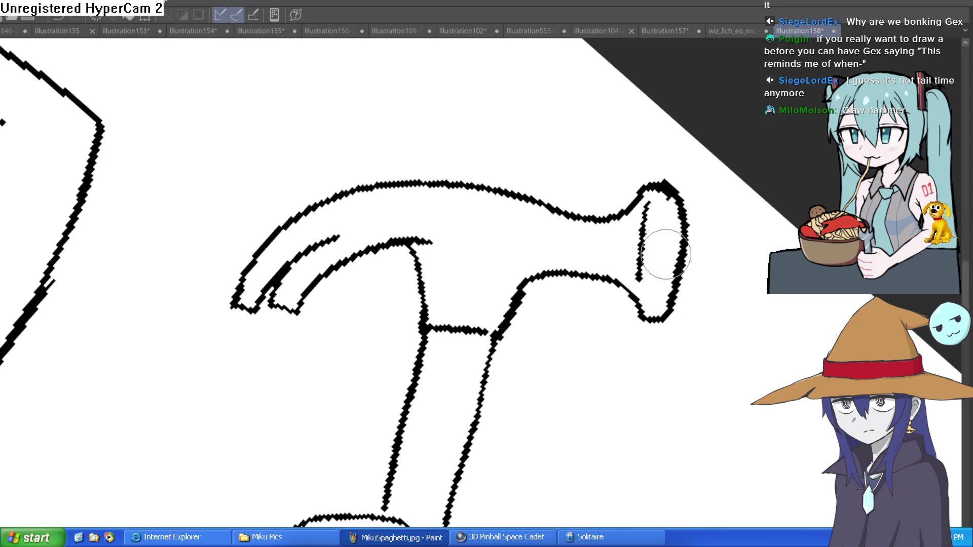
Erase and redraw the inner claw line, thickening its curve and removing the joining hook.
scroll(700, 172, "down", 5)
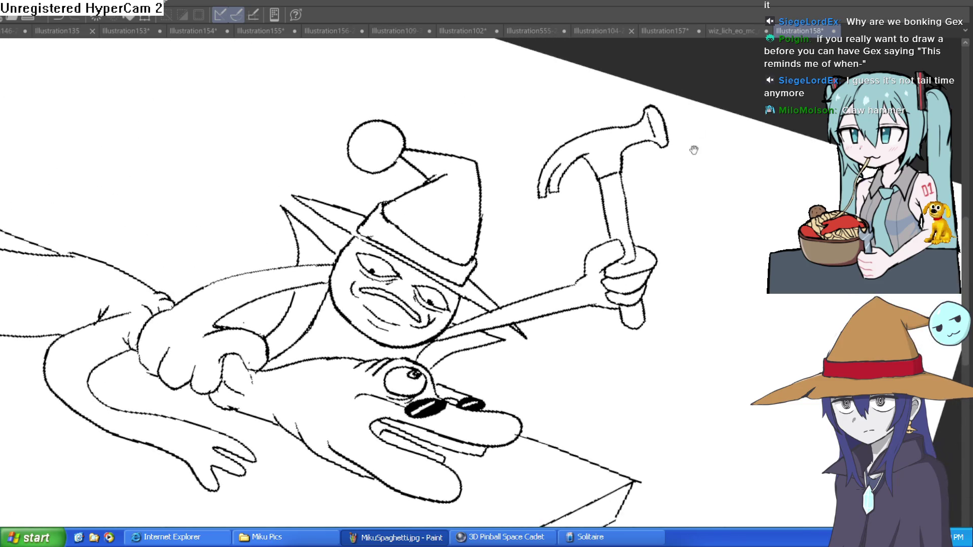
left_click_drag(695, 146, 623, 223)
left_click_drag(619, 168, 619, 152)
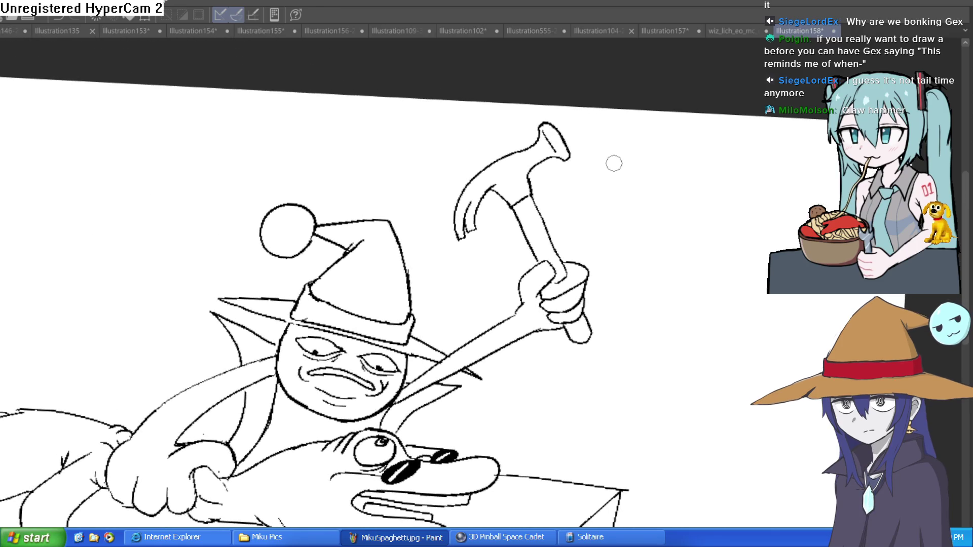
left_click(536, 199)
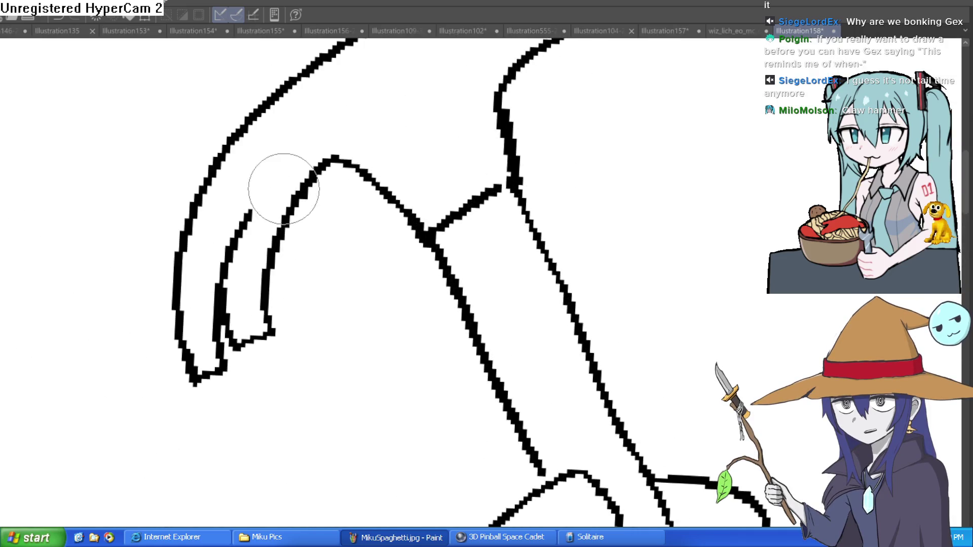
left_click_drag(284, 189, 261, 191)
mouse_move(222, 304)
left_mouse_down()
mouse_move(235, 200)
mouse_move(218, 276)
left_mouse_up()
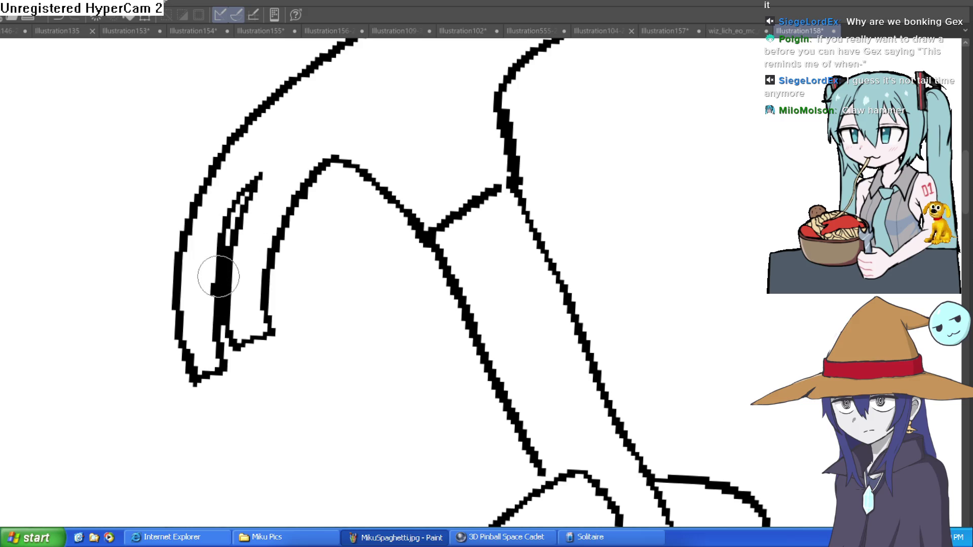
mouse_move(231, 326)
left_mouse_down()
mouse_move(271, 336)
mouse_move(257, 335)
left_mouse_up()
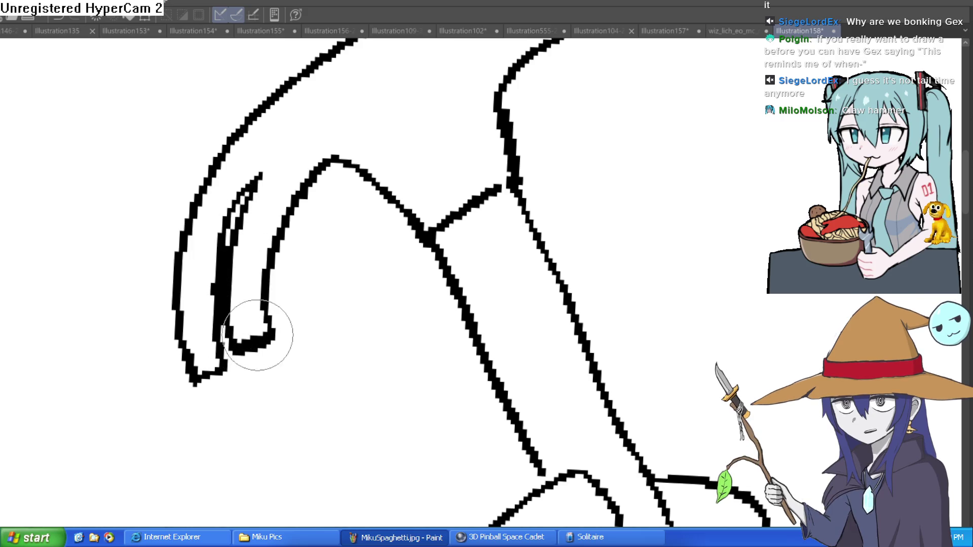
left_click_drag(228, 369, 180, 390)
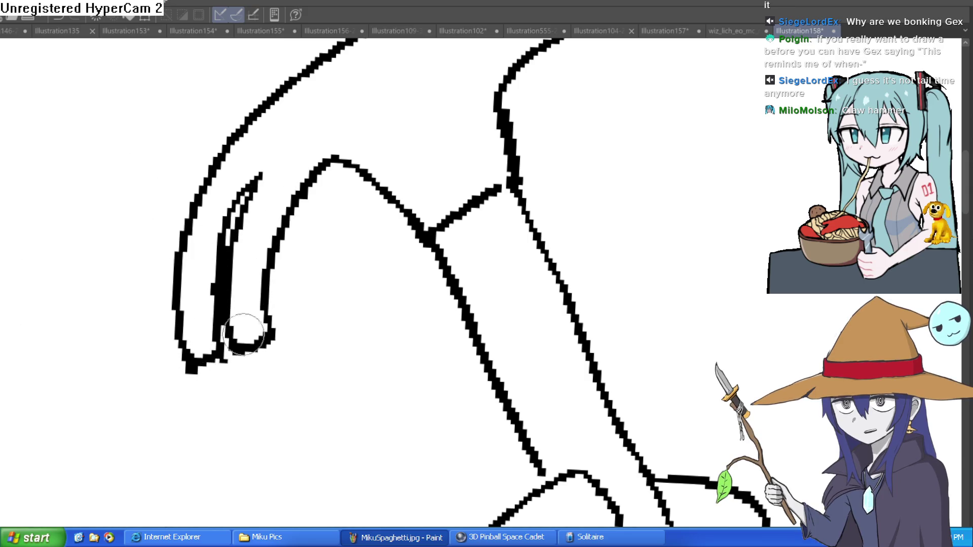
scroll(559, 264, "down", 5)
scroll(559, 264, "down", 2)
scroll(610, 249, "up", 2)
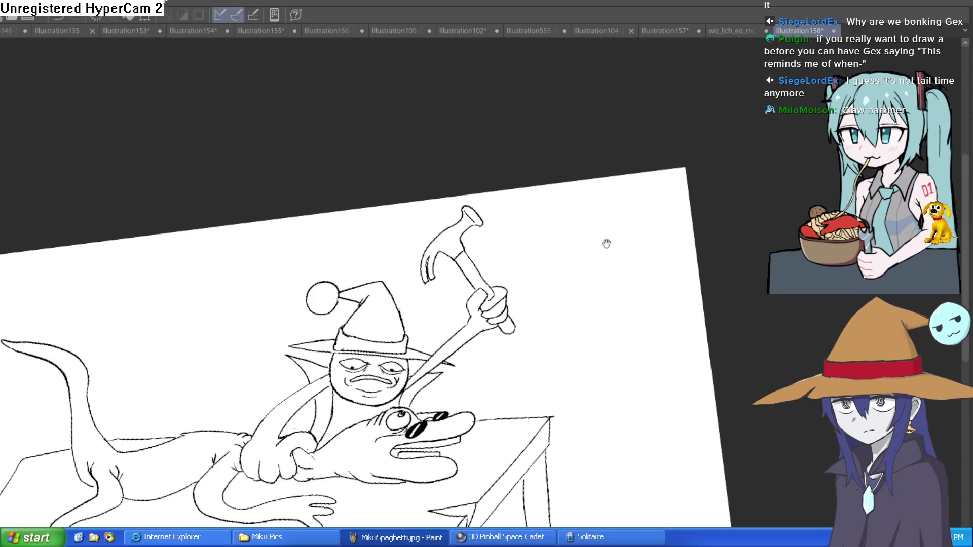
left_click_drag(602, 249, 601, 257)
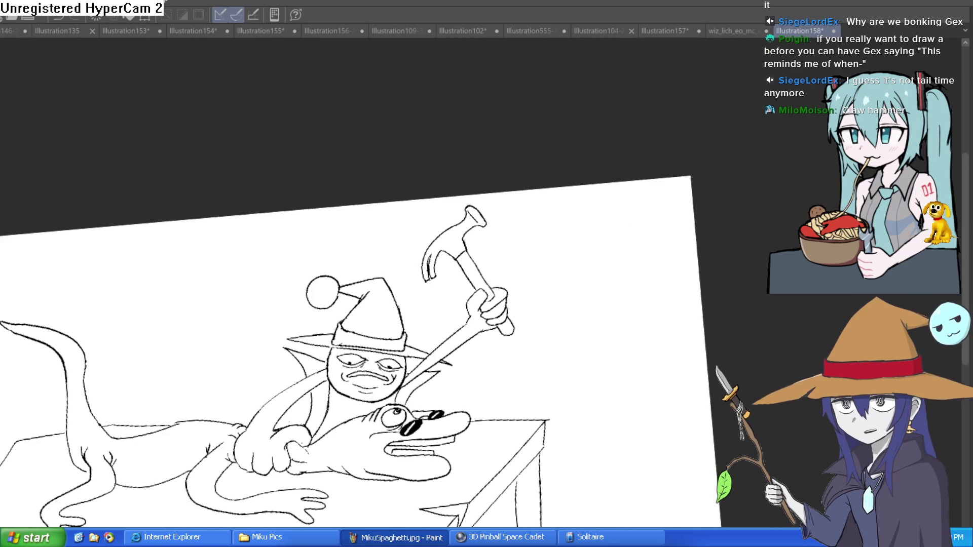
Lasso the hammer head, flip it horizontally and rotate it clockwise.
scroll(494, 182, "up", 2)
mouse_move(491, 201)
left_mouse_down()
mouse_move(451, 325)
mouse_move(356, 303)
mouse_move(494, 198)
left_mouse_up()
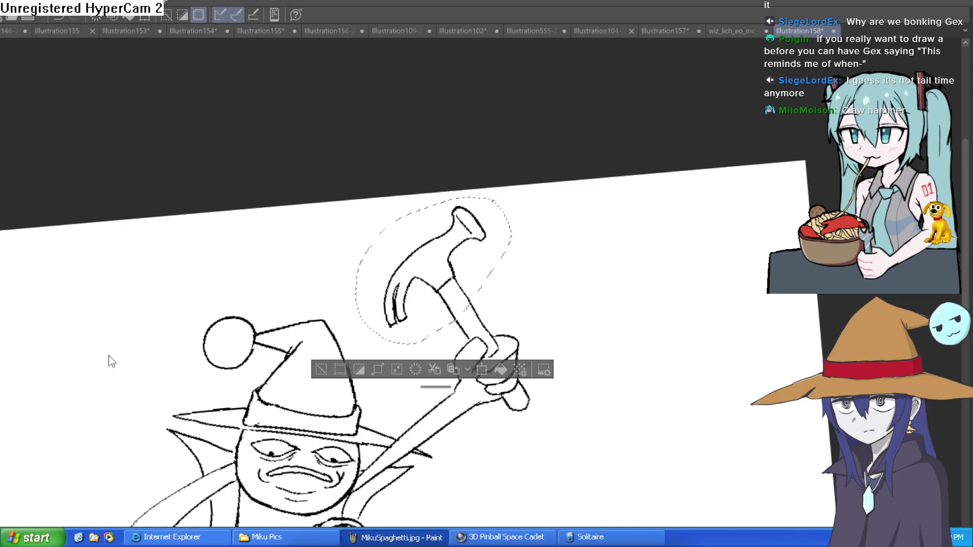
key("ctrl+shift+h")
mouse_move(534, 205)
left_mouse_down()
mouse_move(436, 178)
mouse_move(441, 183)
left_mouse_up()
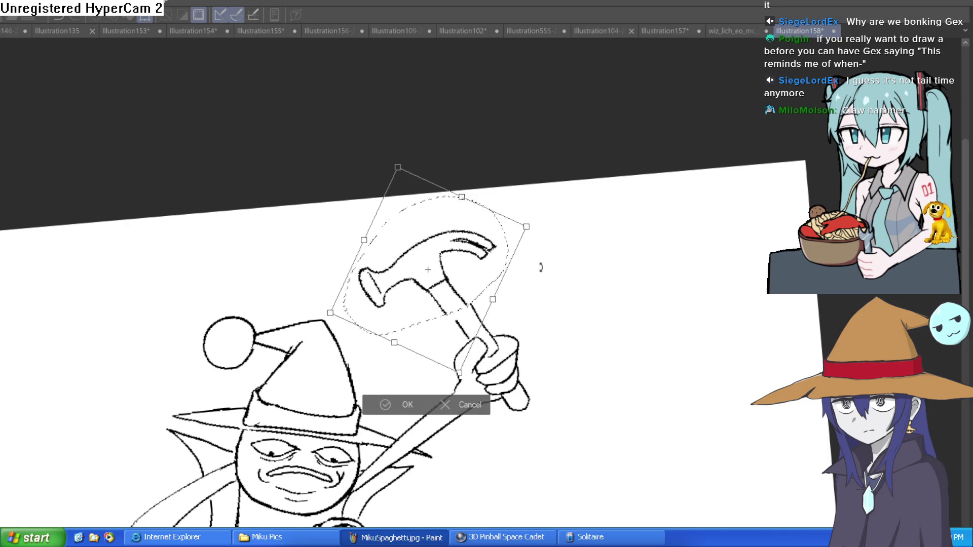
left_click_drag(539, 267, 518, 288)
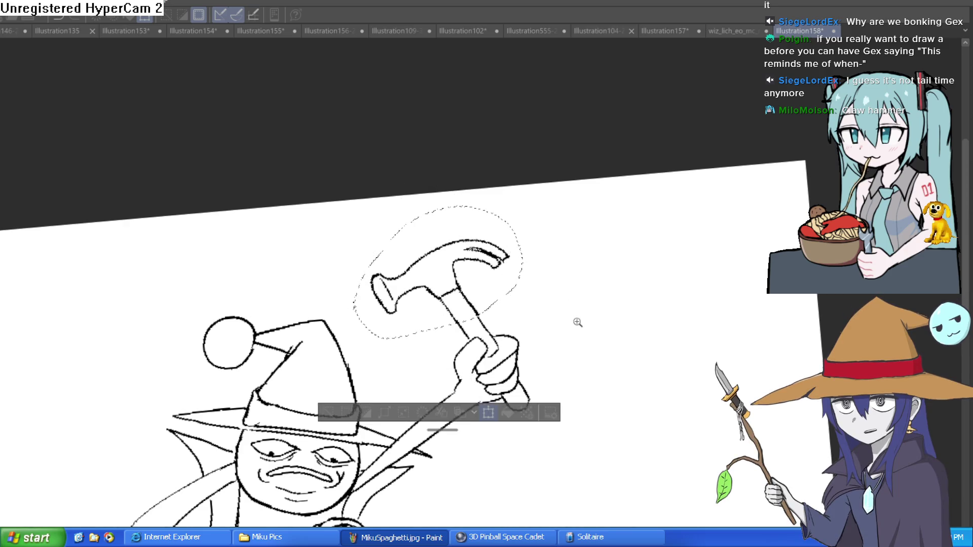
key("ctrl+minus")
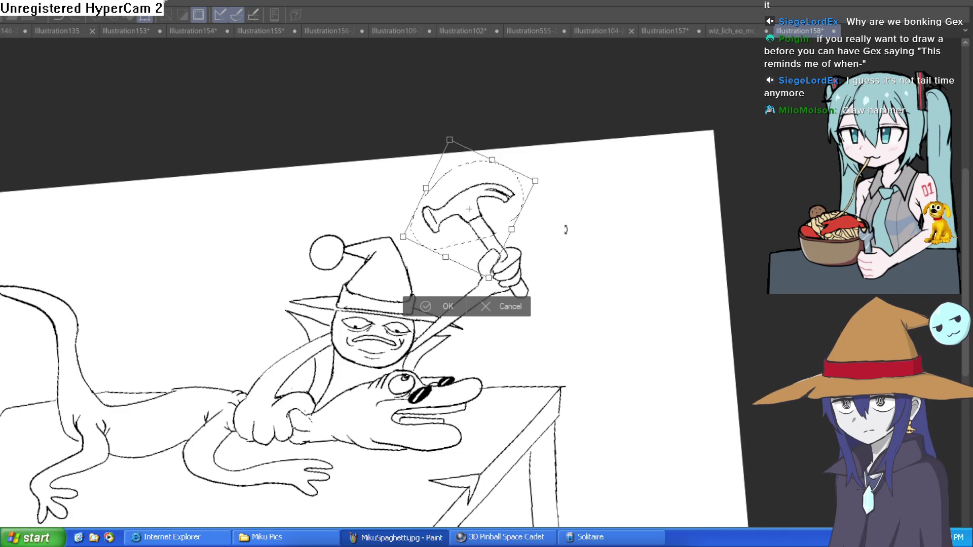
key("ctrl+z")
key("ctrl+z")
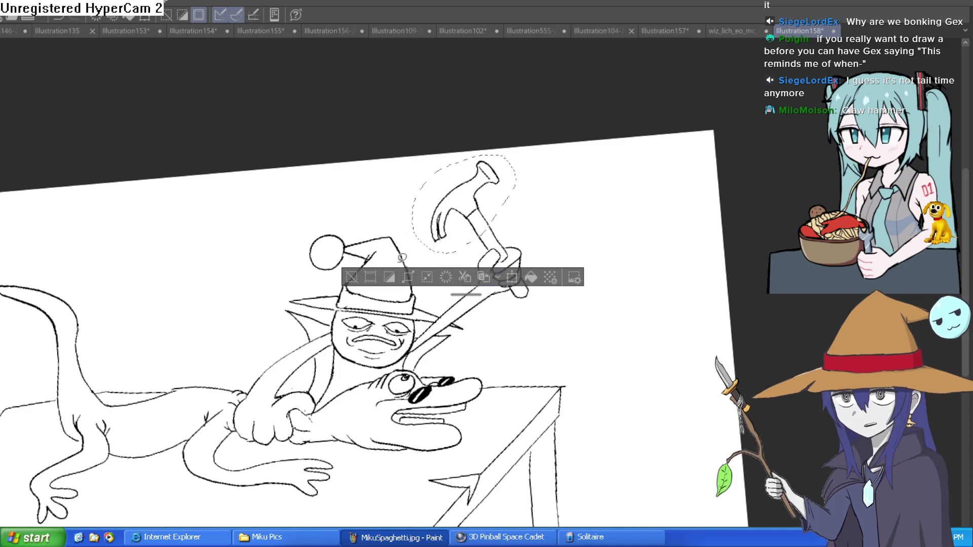
left_click(445, 278)
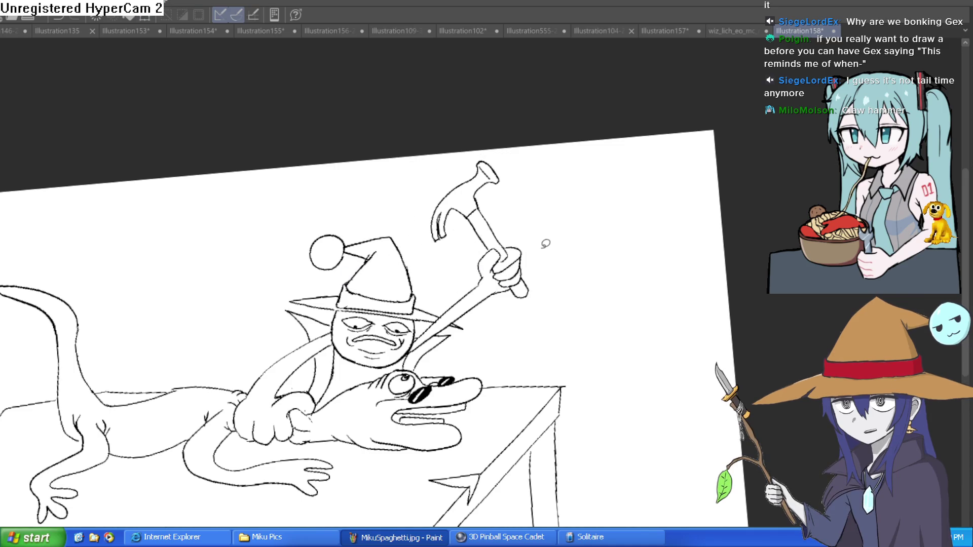
Deselect and undo the changes to restore the rectangular mallet head.
scroll(540, 251, "down", 1)
left_click_drag(478, 141, 512, 170)
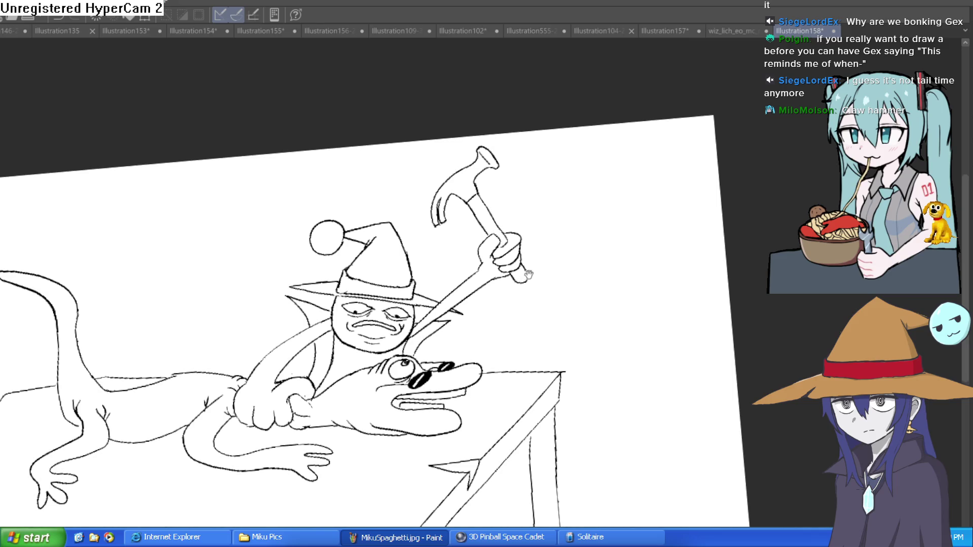
key("ctrl+d")
key("ctrl+z")
key("ctrl+z")
key("ctrl+z")
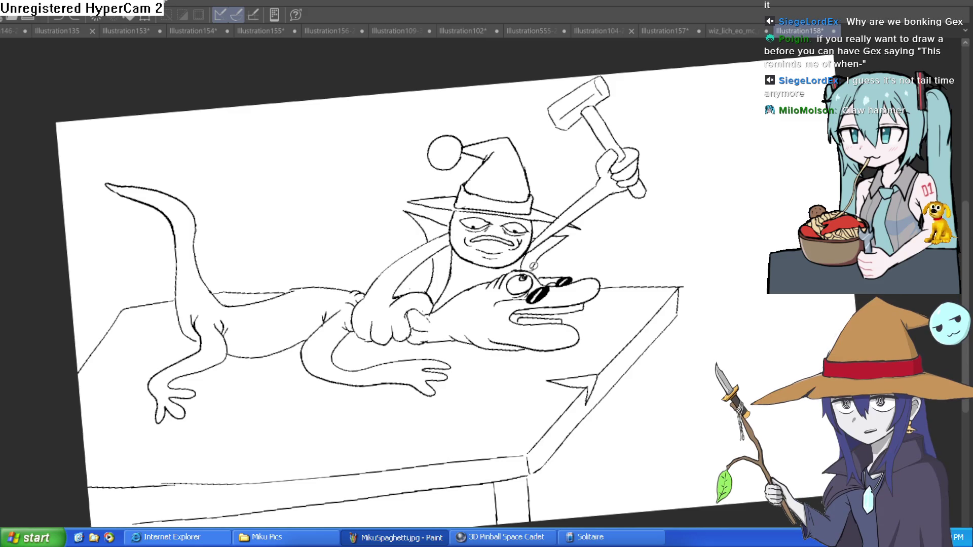
Reset the view rotation and draw a long diagonal line across the page's right side.
left_click_drag(591, 217, 580, 249)
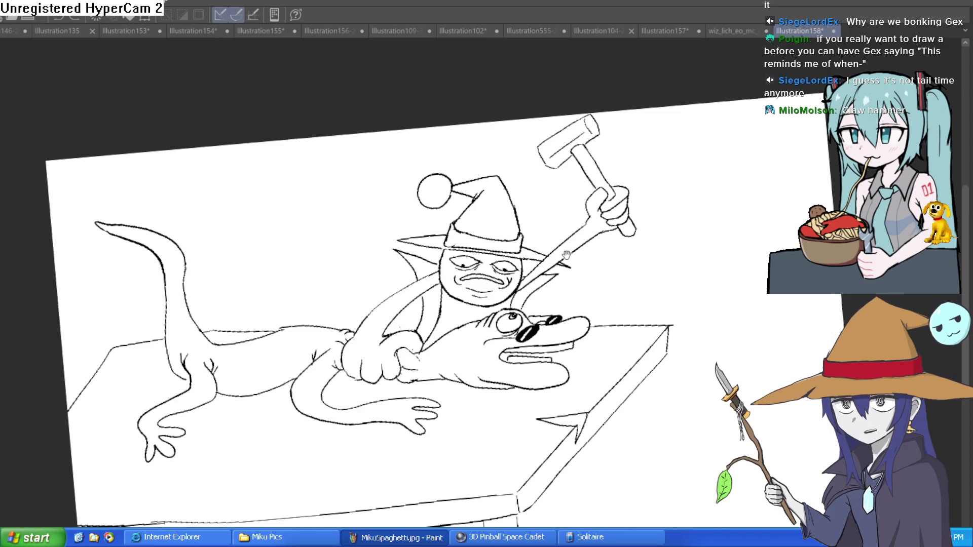
scroll(560, 258, "up", 2)
scroll(560, 259, "down", 2)
scroll(637, 279, "up", 1)
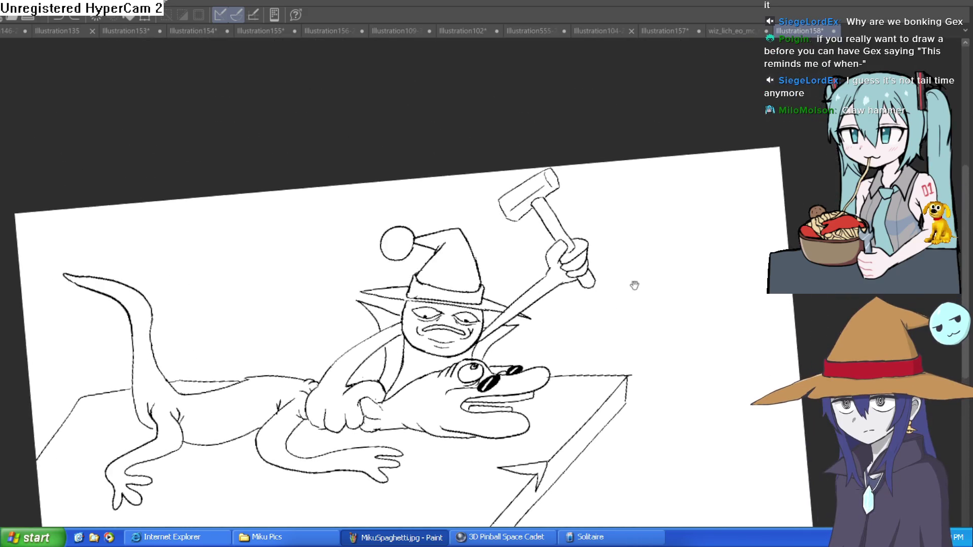
scroll(692, 221, "down", 1)
key("ctrl+@")
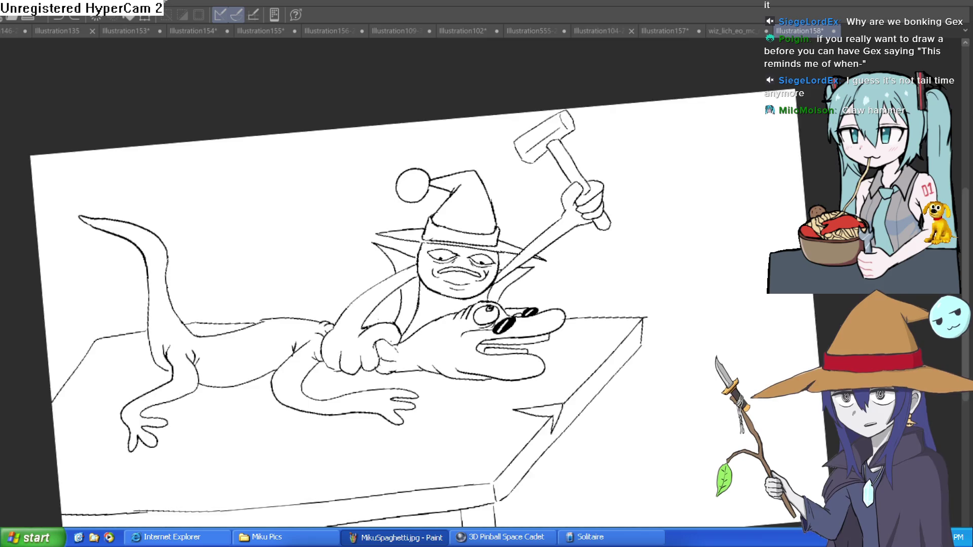
left_click_drag(696, 259, 678, 272)
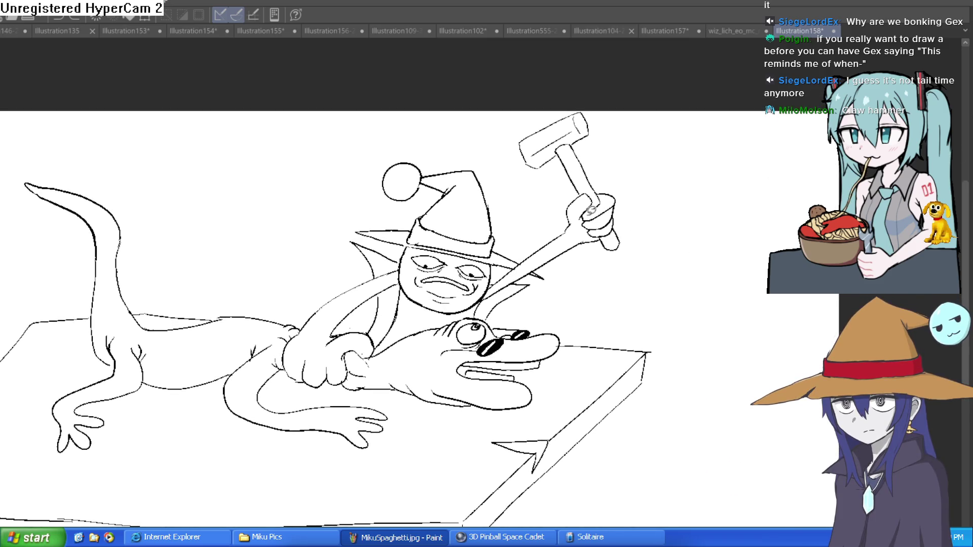
scroll(281, 180, "down", 4)
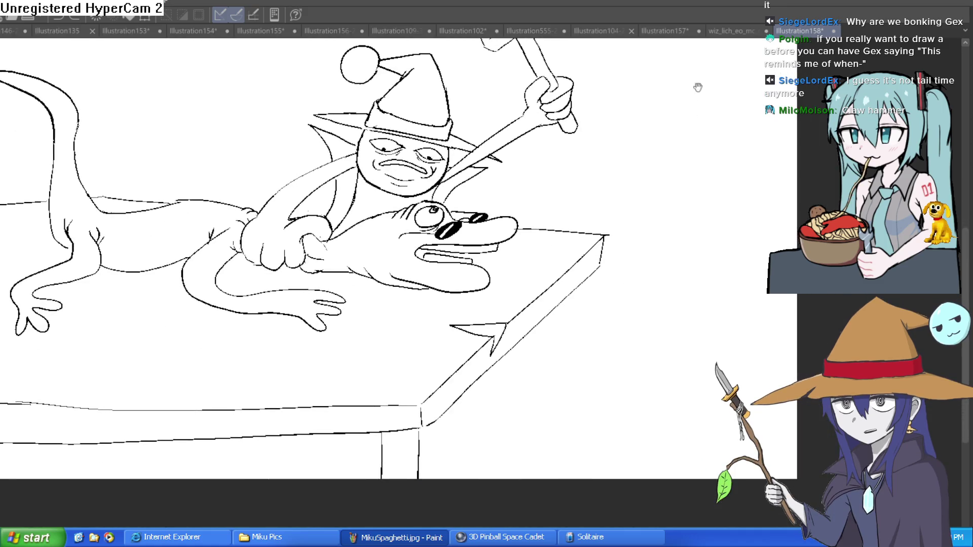
left_click_drag(657, 129, 449, 404)
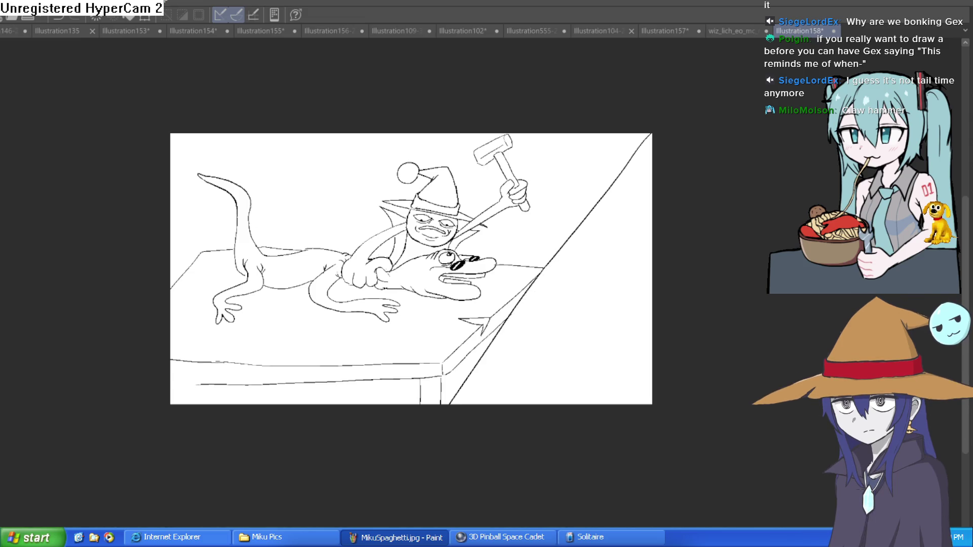
Draw a large foreground mallet head with its handle lines in the lower right.
scroll(643, 330, "up", 2)
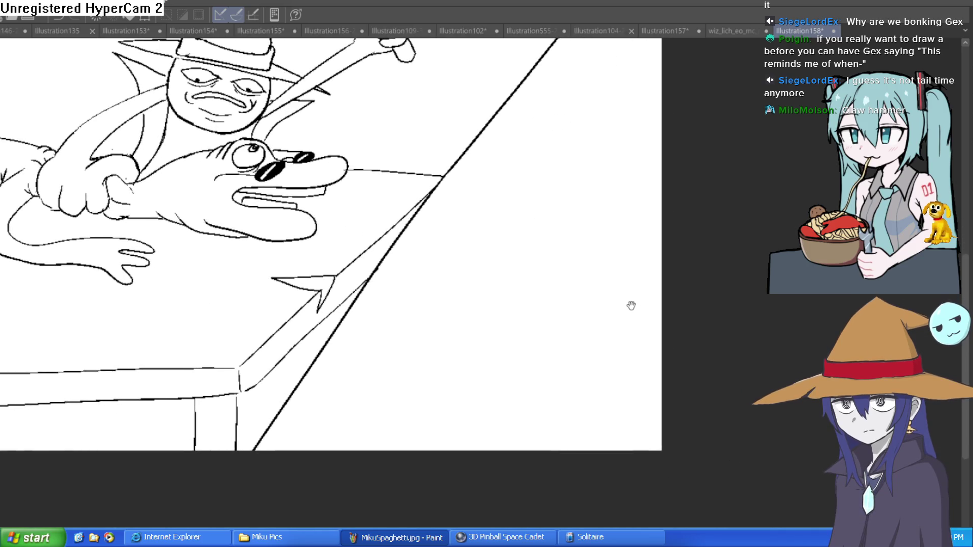
left_click_drag(658, 203, 529, 288)
mouse_move(521, 252)
left_mouse_down()
mouse_move(530, 357)
mouse_move(459, 383)
mouse_move(432, 238)
mouse_move(497, 207)
mouse_move(522, 268)
mouse_move(661, 181)
left_mouse_up()
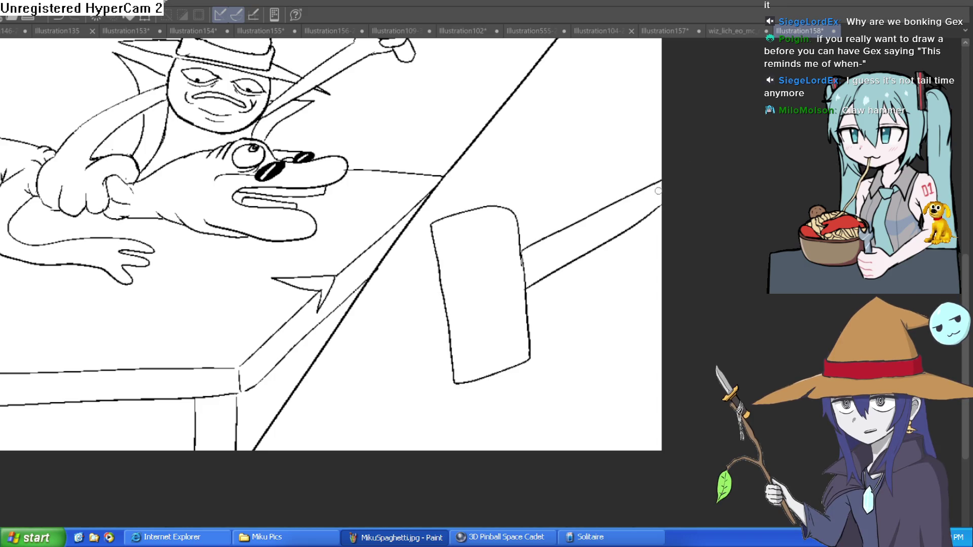
mouse_move(528, 290)
left_mouse_down()
mouse_move(661, 221)
mouse_move(575, 259)
mouse_move(611, 239)
mouse_move(587, 252)
left_mouse_up()
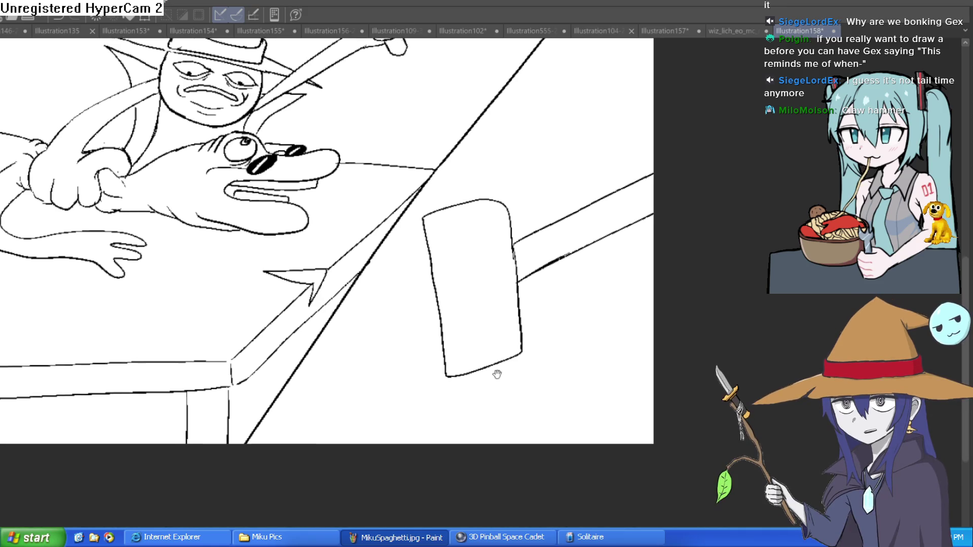
mouse_move(524, 346)
left_mouse_down()
mouse_move(567, 316)
mouse_move(545, 338)
left_mouse_up()
Add a small one-eyed fish beside the mallet and impact strokes around its head.
left_click_drag(615, 270, 611, 272)
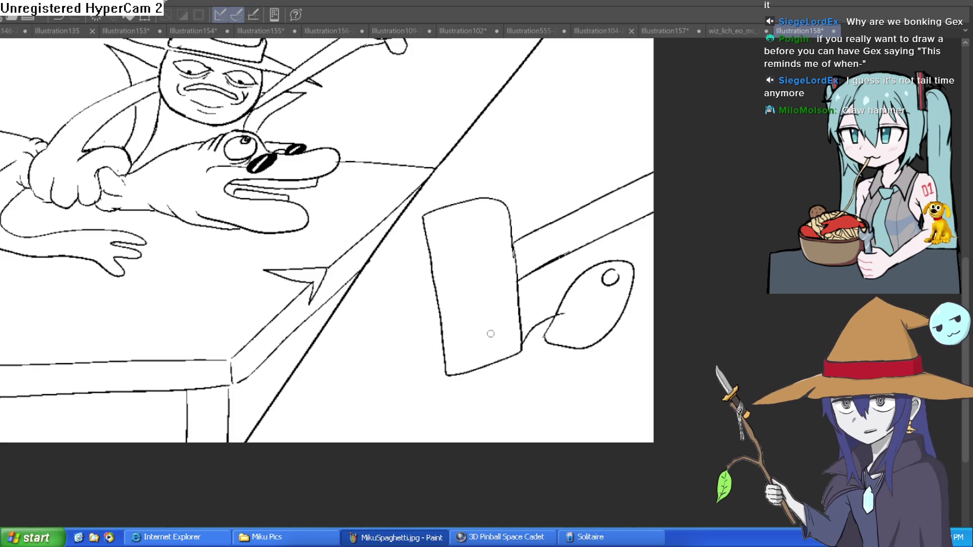
scroll(539, 303, "down", 2)
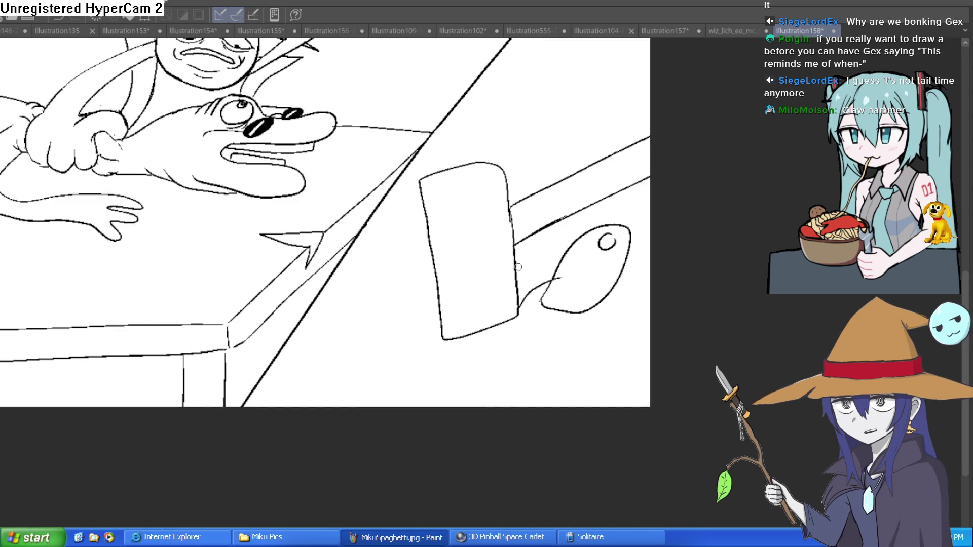
left_click_drag(434, 312, 404, 307)
left_click_drag(512, 318, 539, 329)
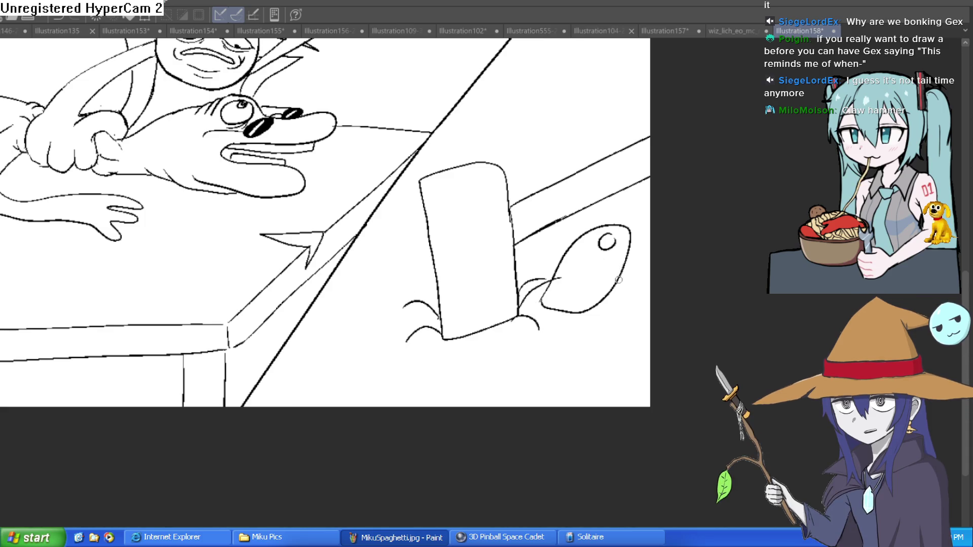
scroll(658, 279, "down", 5)
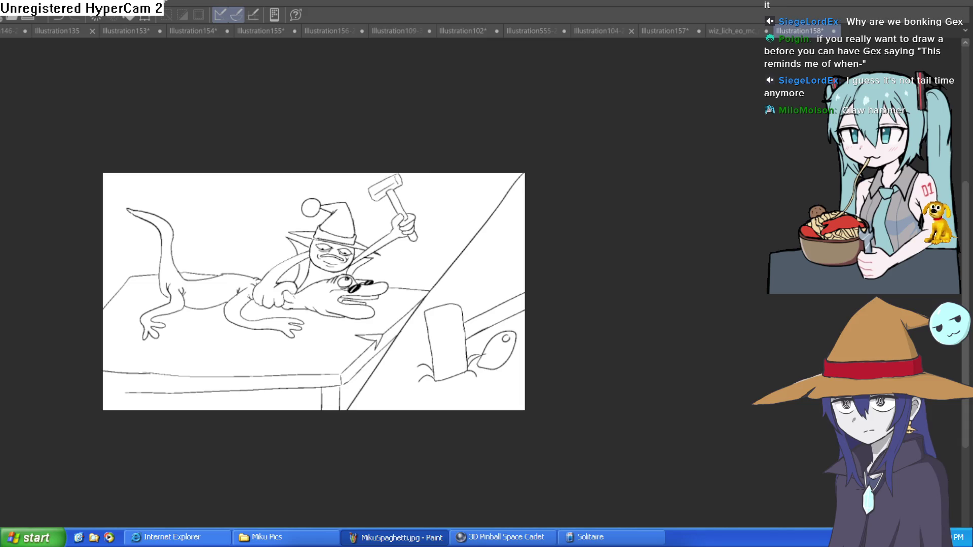
Extend the canvas's right edge outward with Change Canvas Size (Ctrl+Alt+C) and confirm.
key("ctrl+alt+c")
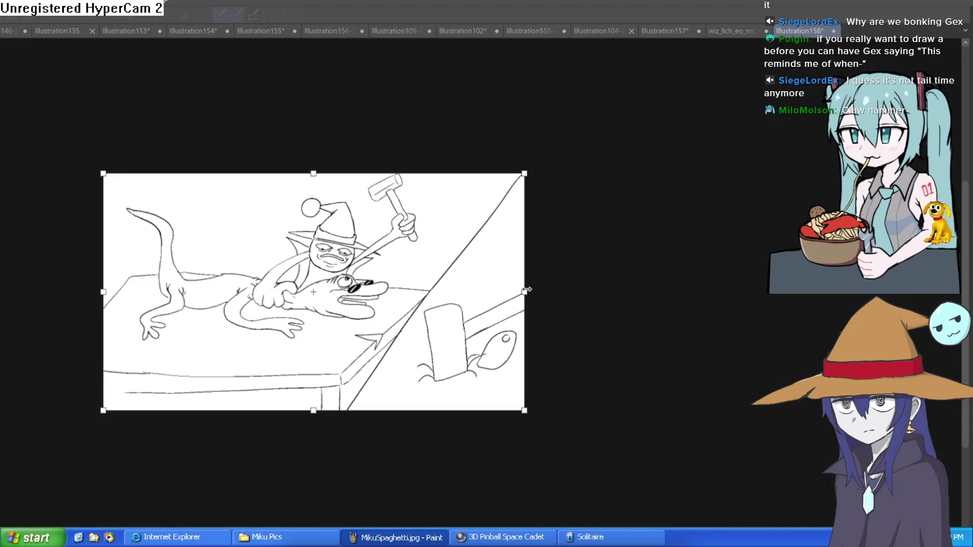
left_click_drag(525, 292, 625, 292)
key("Return")
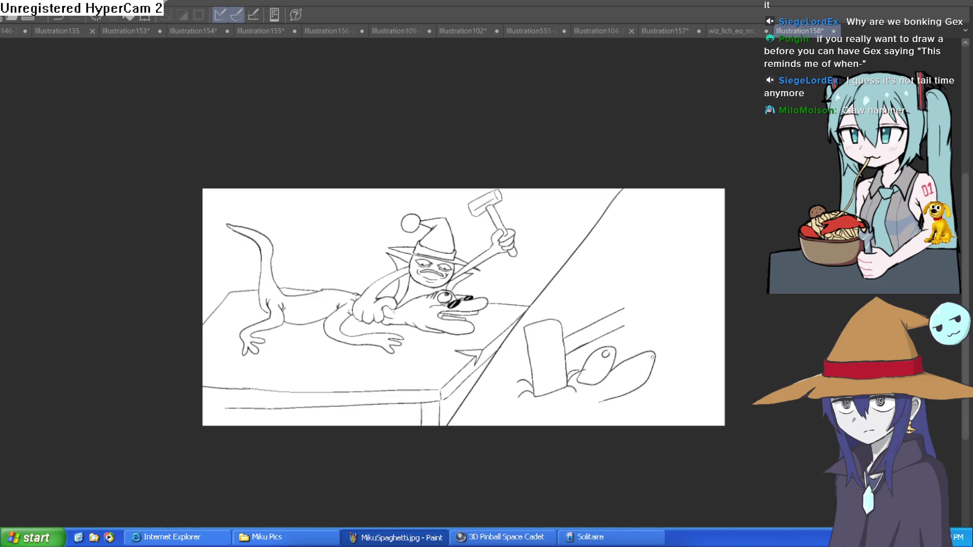
Draw two linked oval shapes rising from the fish's head.
scroll(652, 357, "up", 3)
scroll(701, 200, "down", 2)
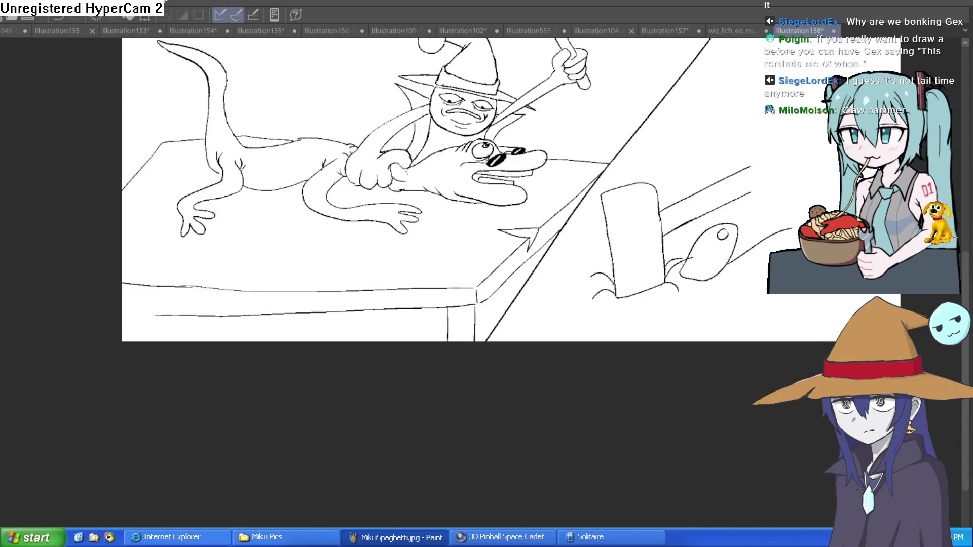
scroll(630, 294, "up", 2)
left_click_drag(607, 263, 579, 335)
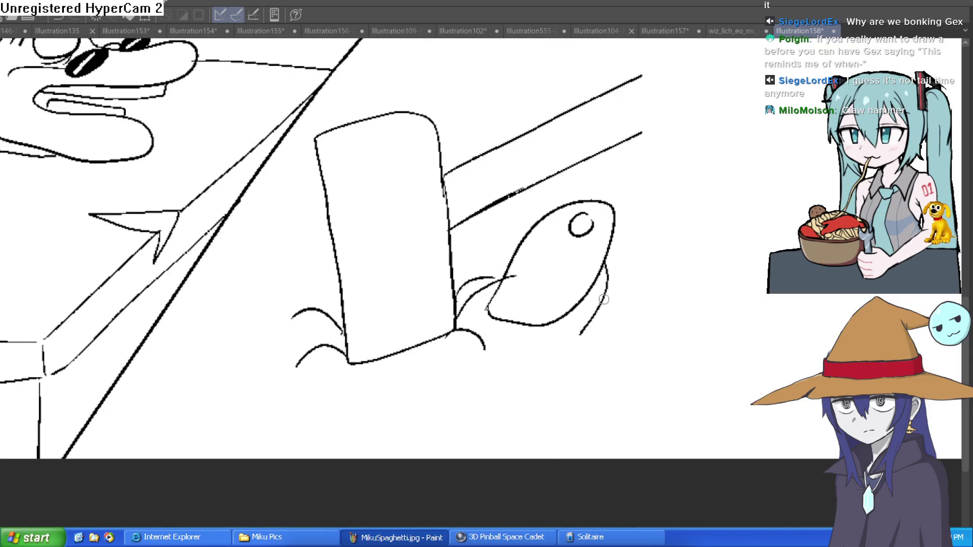
scroll(603, 299, "down", 2)
scroll(598, 303, "down", 3)
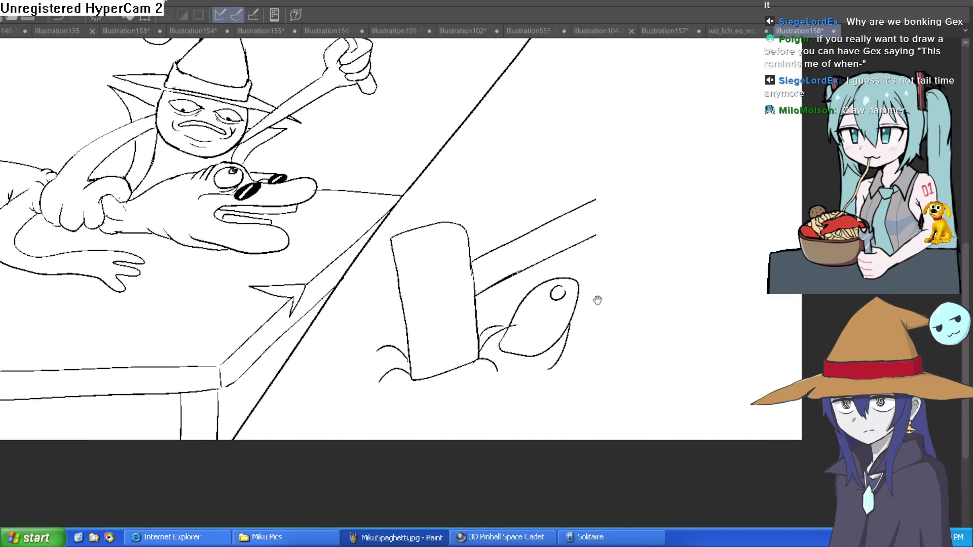
mouse_move(597, 256)
left_mouse_down()
mouse_move(578, 300)
mouse_move(595, 262)
left_mouse_up()
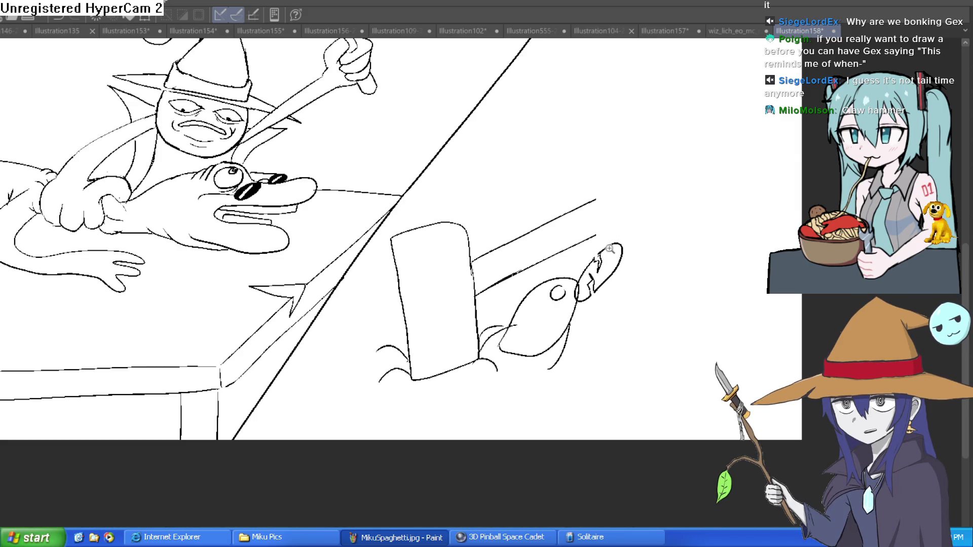
scroll(611, 247, "up", 1)
mouse_move(644, 221)
left_mouse_down()
mouse_move(641, 234)
mouse_move(699, 179)
mouse_move(655, 208)
left_mouse_up()
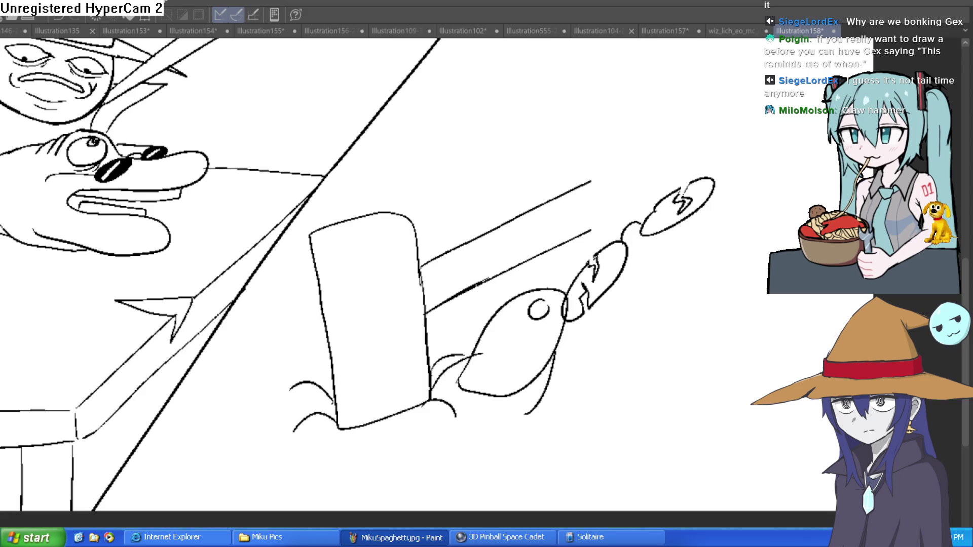
Erase stray marks inside the ovals and close the gaps in their outlines.
scroll(703, 181, "up", 3)
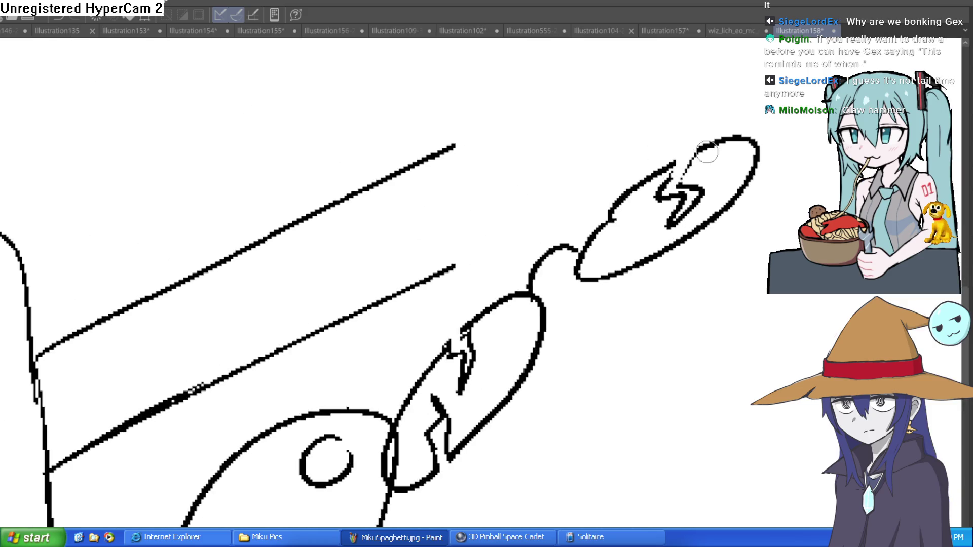
mouse_move(696, 188)
left_mouse_down()
mouse_move(695, 159)
mouse_move(690, 167)
left_mouse_up()
mouse_move(482, 369)
left_mouse_down()
mouse_move(449, 359)
mouse_move(445, 397)
mouse_move(456, 398)
mouse_move(446, 424)
left_mouse_up()
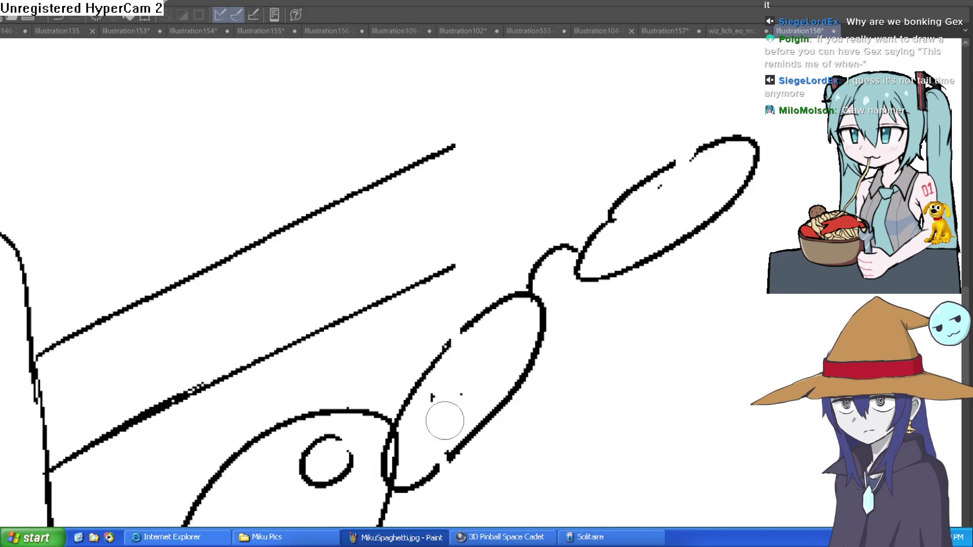
left_click_drag(463, 380, 431, 349)
left_click_drag(437, 472, 449, 456)
left_click_drag(456, 337, 432, 358)
left_click_drag(631, 185, 707, 153)
Fill both ovals solid black with the Fill bucket, then return to the pen.
key("g")
left_click(687, 188)
left_click(527, 329)
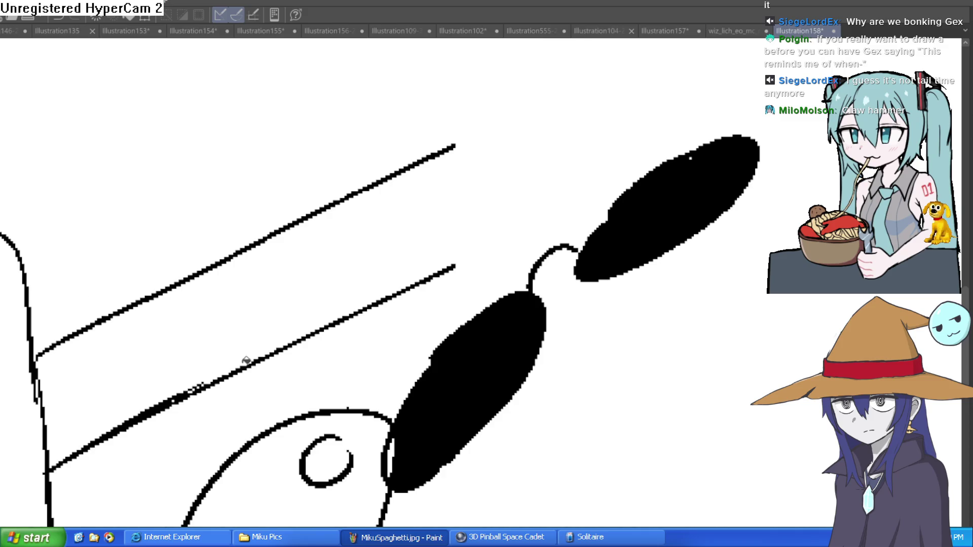
left_click(395, 449)
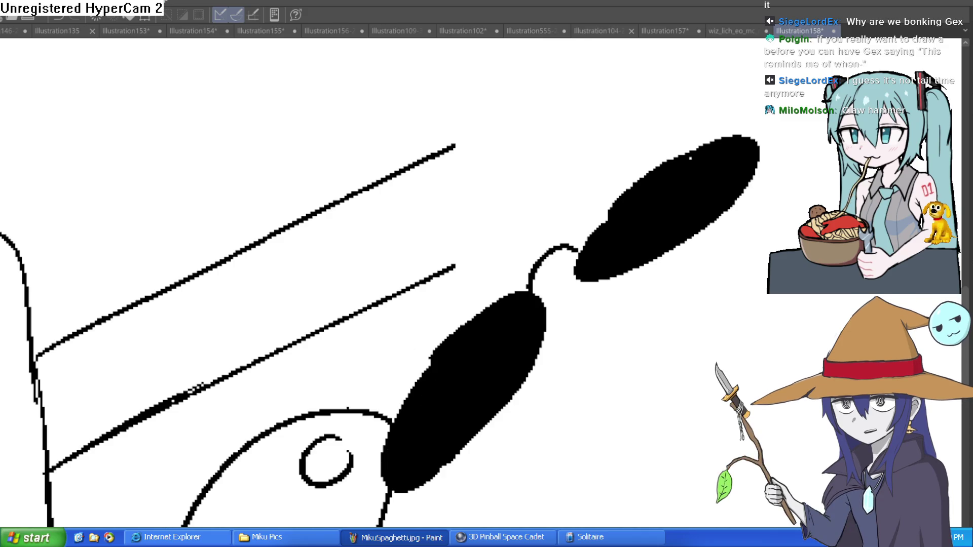
left_click_drag(560, 373, 554, 267)
key("p")
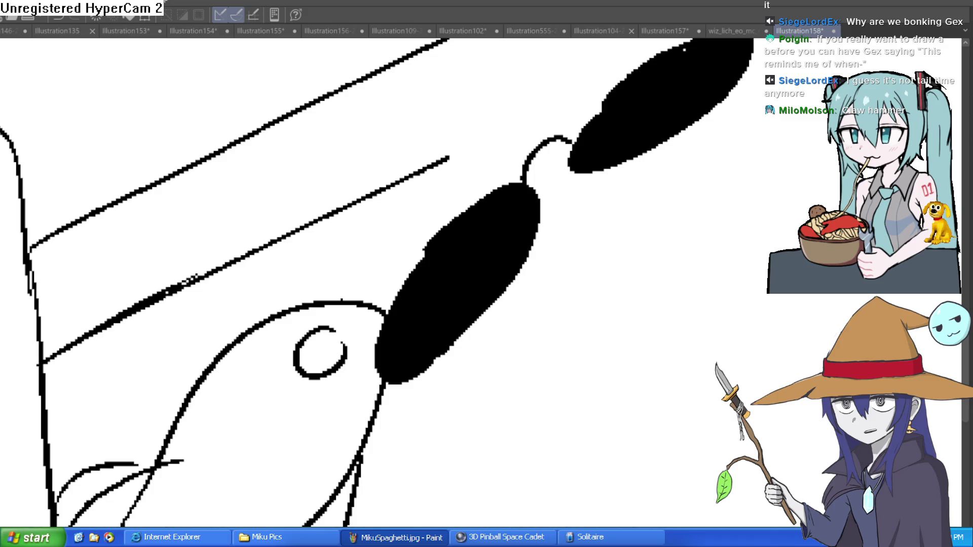
Crack the upper and lower black ovals with white zigzag strokes.
mouse_move(656, 156)
left_mouse_down()
mouse_move(626, 273)
mouse_move(580, 232)
mouse_move(584, 192)
left_mouse_up()
left_click_drag(679, 126, 628, 182)
left_click_drag(507, 348, 595, 196)
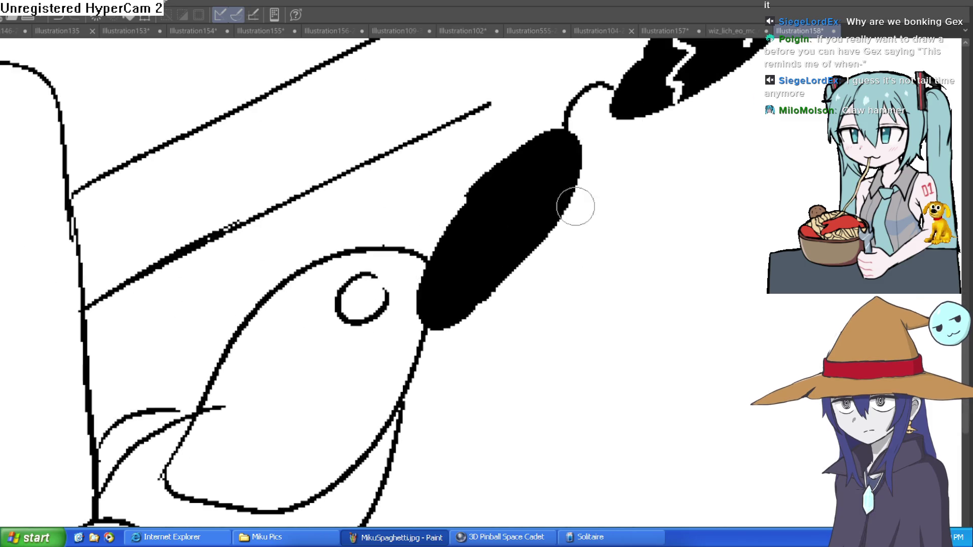
left_click_drag(438, 251, 474, 241)
mouse_move(542, 223)
left_mouse_down()
mouse_move(538, 205)
mouse_move(506, 192)
mouse_move(550, 165)
left_mouse_up()
Draw a long loop out from the creature's head with an S-shaped stroke from its tip.
scroll(632, 201, "down", 3)
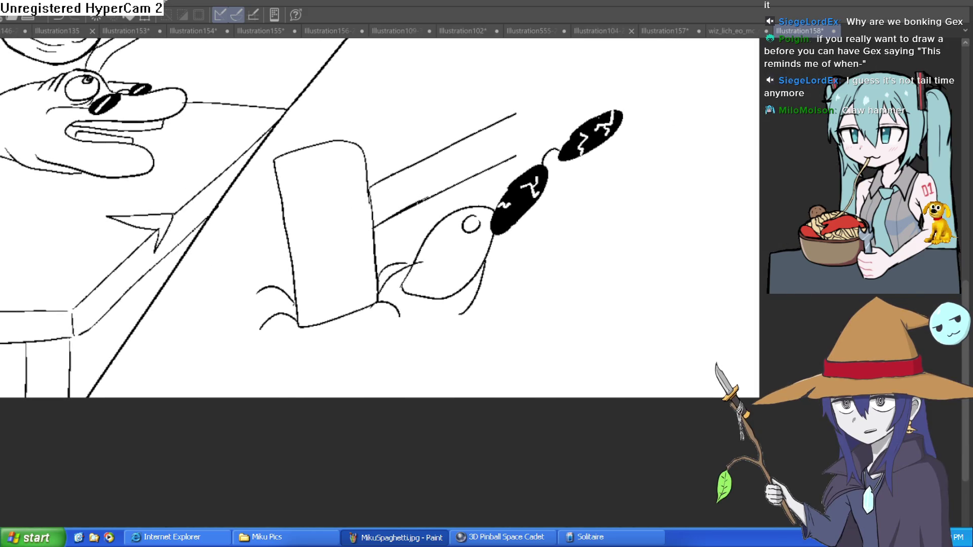
scroll(385, 330, "up", 1)
scroll(416, 329, "down", 3)
mouse_move(454, 285)
left_mouse_down()
mouse_move(509, 288)
mouse_move(450, 292)
left_mouse_up()
left_click_drag(511, 290, 461, 306)
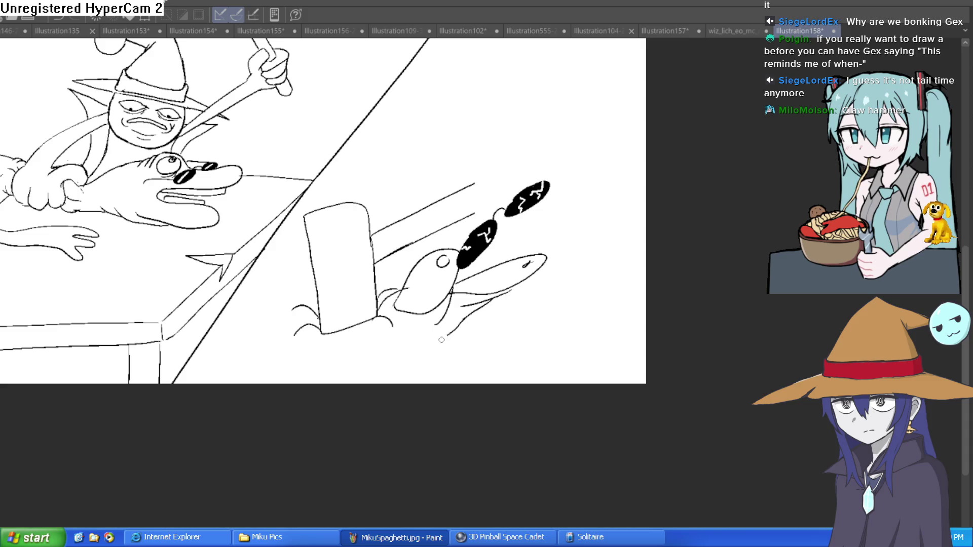
key("ctrl+z")
mouse_move(518, 290)
left_mouse_down()
mouse_move(588, 276)
mouse_move(519, 318)
mouse_move(569, 347)
mouse_move(508, 371)
left_mouse_up()
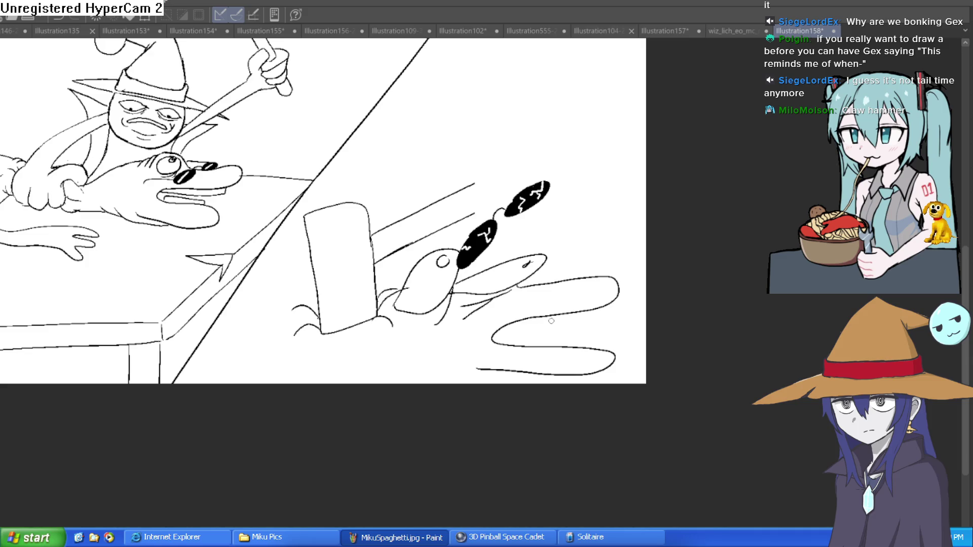
left_click_drag(393, 316, 430, 313)
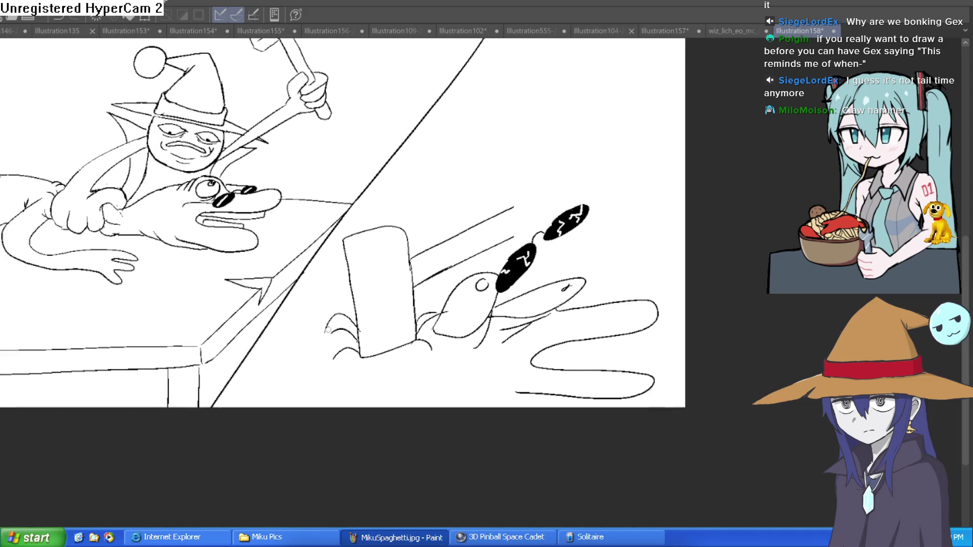
Try drip, bump and teeth strokes under the jaw outline, then undo them.
mouse_move(348, 314)
left_mouse_down()
mouse_move(327, 280)
mouse_move(348, 309)
left_mouse_up()
scroll(634, 259, "up", 3)
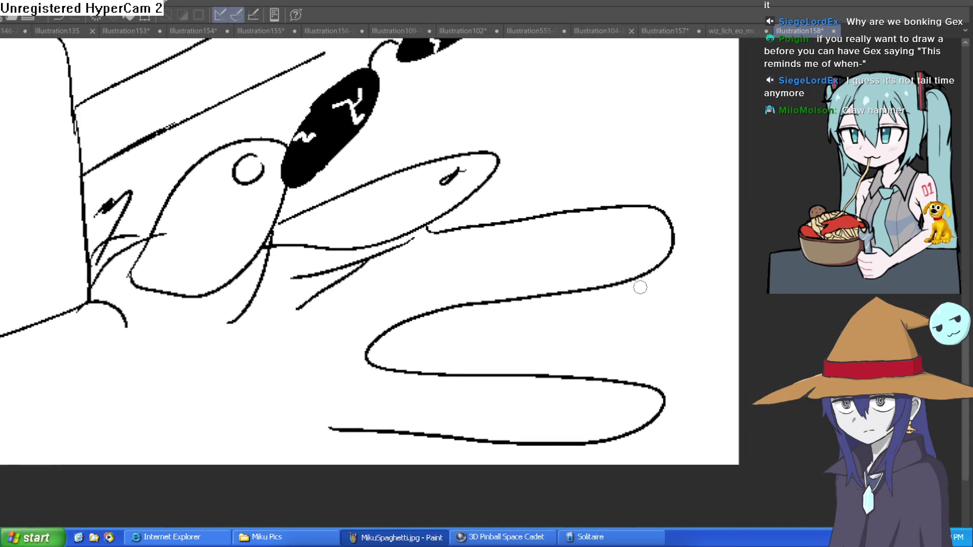
mouse_move(632, 282)
left_mouse_down()
mouse_move(631, 300)
mouse_move(600, 290)
mouse_move(638, 330)
mouse_move(653, 285)
mouse_move(678, 318)
mouse_move(641, 317)
mouse_move(633, 300)
mouse_move(653, 290)
left_mouse_up()
key("ctrl+z")
key("ctrl+z")
key("ctrl+z")
mouse_move(570, 294)
left_mouse_down()
mouse_move(548, 330)
mouse_move(533, 298)
mouse_move(609, 288)
left_mouse_up()
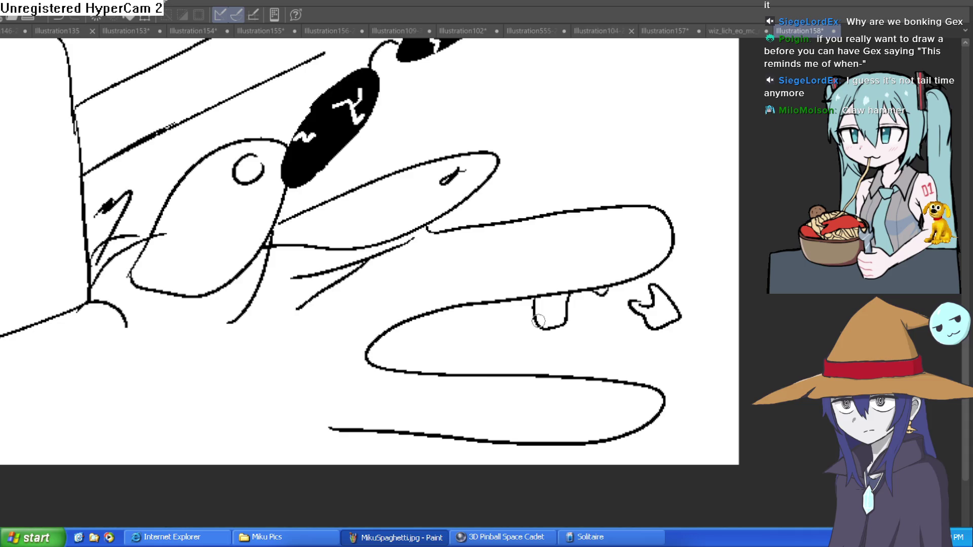
mouse_move(532, 315)
left_mouse_down()
mouse_move(507, 327)
mouse_move(477, 305)
left_mouse_up()
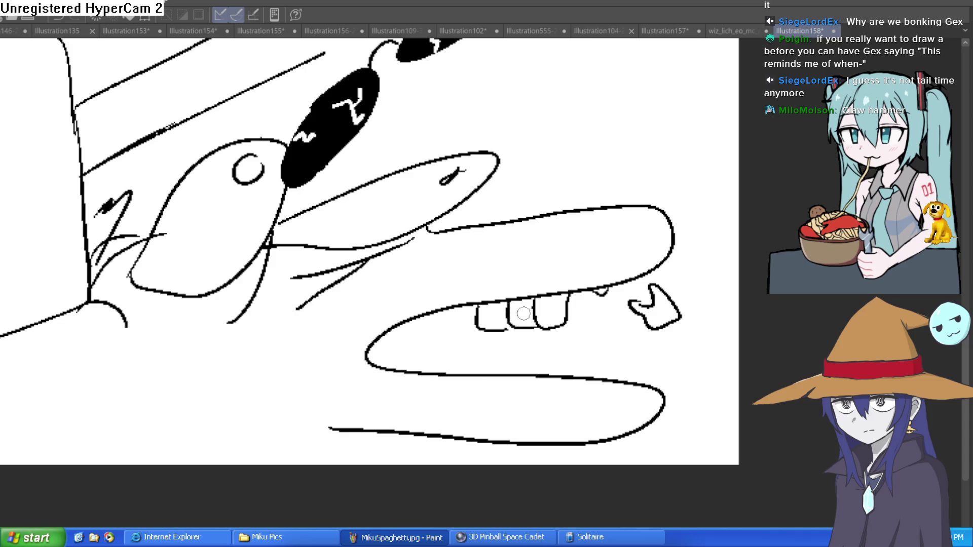
key("ctrl+z")
key("ctrl+z")
key("ctrl+z")
key("ctrl+z")
key("ctrl+z")
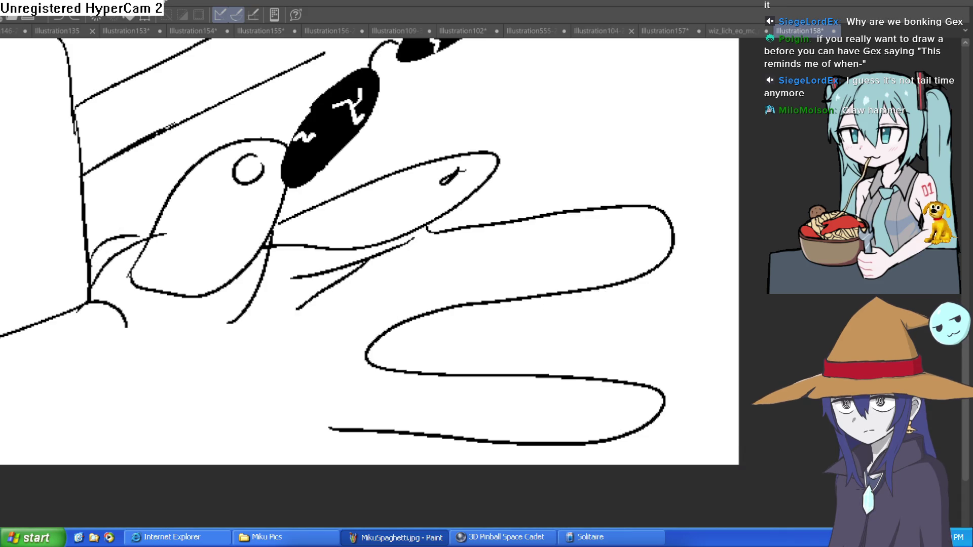
Redraw the long looping jaw outline and erase a stray fragment near it.
left_click_drag(678, 295, 629, 126)
mouse_move(426, 344)
left_mouse_down()
mouse_move(383, 387)
mouse_move(534, 304)
mouse_move(658, 287)
mouse_move(422, 412)
left_mouse_up()
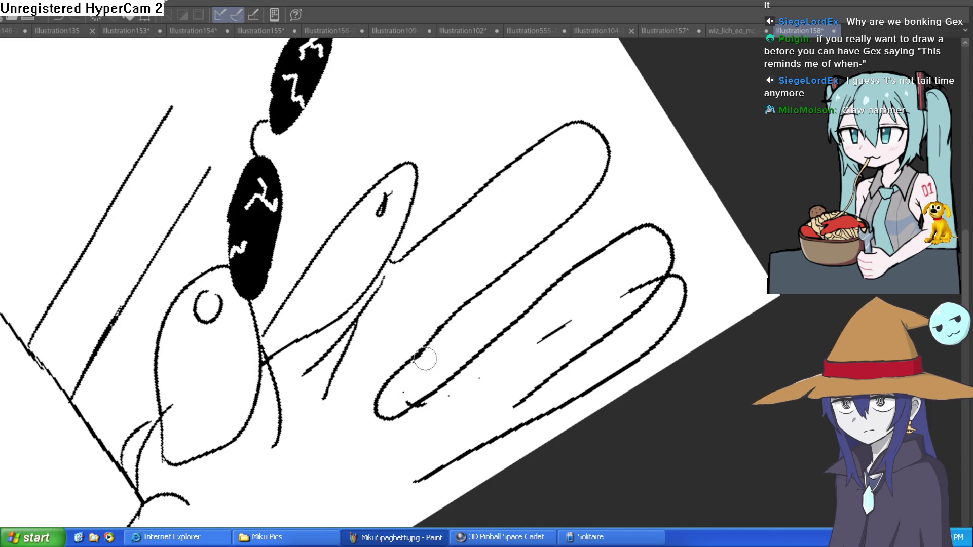
mouse_move(584, 315)
left_mouse_down()
mouse_move(630, 282)
mouse_move(684, 285)
mouse_move(664, 339)
mouse_move(413, 481)
left_mouse_up()
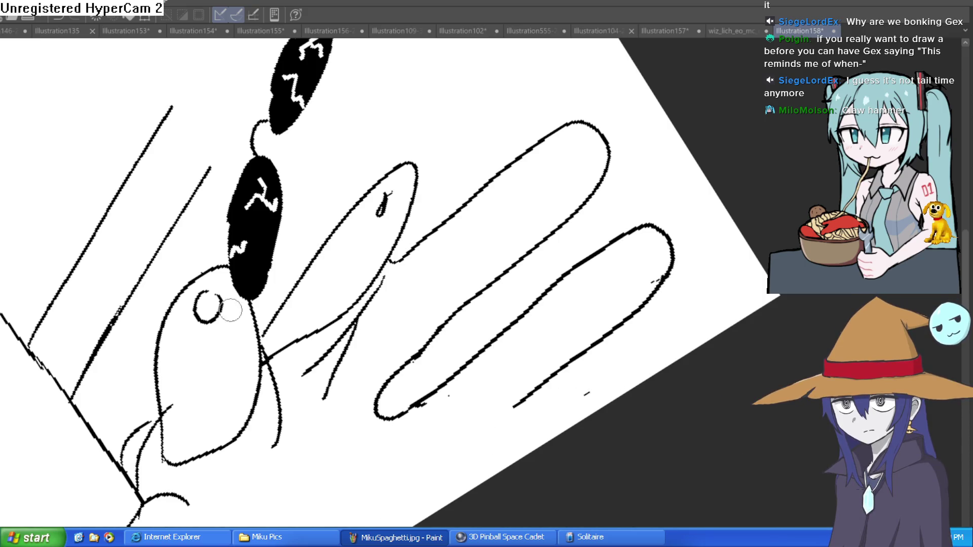
Ink a row of teeth along the jaw with small crack squiggles inside.
left_click_drag(382, 113, 456, 153)
mouse_move(617, 263)
left_mouse_down()
mouse_move(616, 278)
mouse_move(564, 295)
mouse_move(608, 284)
mouse_move(524, 299)
mouse_move(524, 335)
mouse_move(481, 317)
mouse_move(483, 347)
mouse_move(424, 327)
left_mouse_up()
mouse_move(423, 326)
left_mouse_down()
mouse_move(425, 364)
mouse_move(379, 342)
mouse_move(378, 350)
left_mouse_up()
left_click_drag(465, 325, 459, 347)
mouse_move(504, 315)
left_mouse_down()
mouse_move(499, 328)
mouse_move(515, 321)
mouse_move(509, 300)
mouse_move(555, 290)
mouse_move(546, 310)
mouse_move(571, 307)
mouse_move(615, 269)
mouse_move(602, 279)
left_mouse_up()
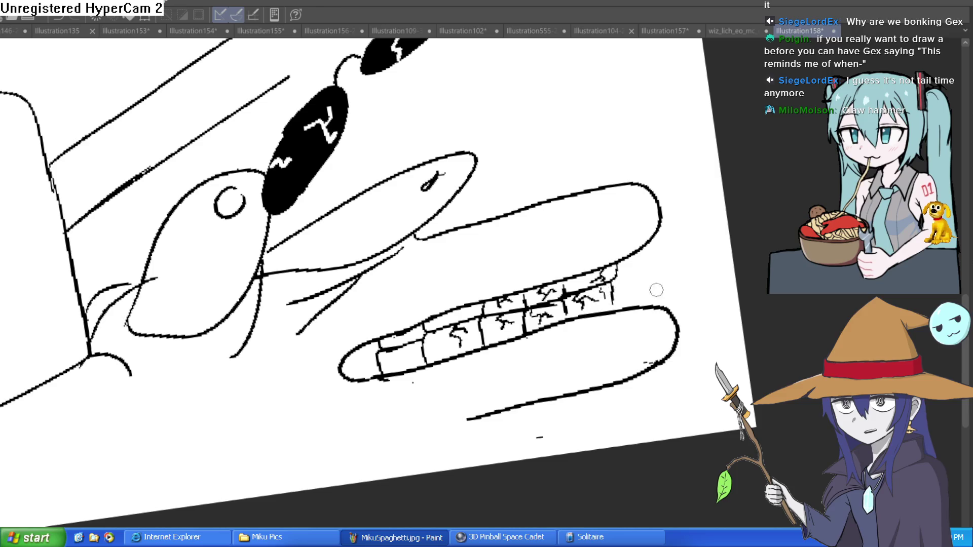
Add a curve by the lower jaw and a line along the top of the snout.
scroll(652, 289, "down", 3)
mouse_move(688, 282)
left_mouse_down()
mouse_move(656, 343)
mouse_move(512, 309)
left_mouse_up()
left_click_drag(429, 346, 446, 369)
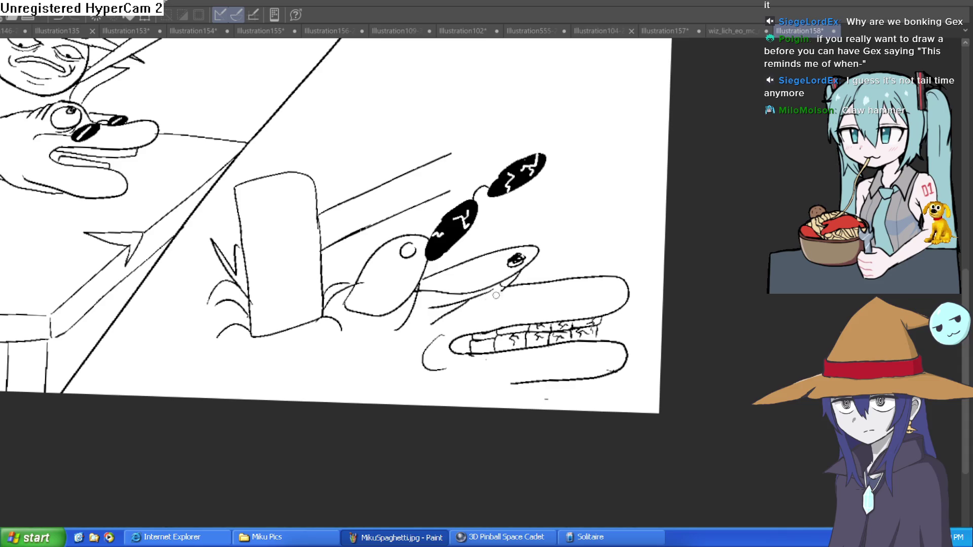
left_click_drag(483, 253, 429, 261)
left_click_drag(365, 280, 337, 290)
key("ctrl+0")
key("minus")
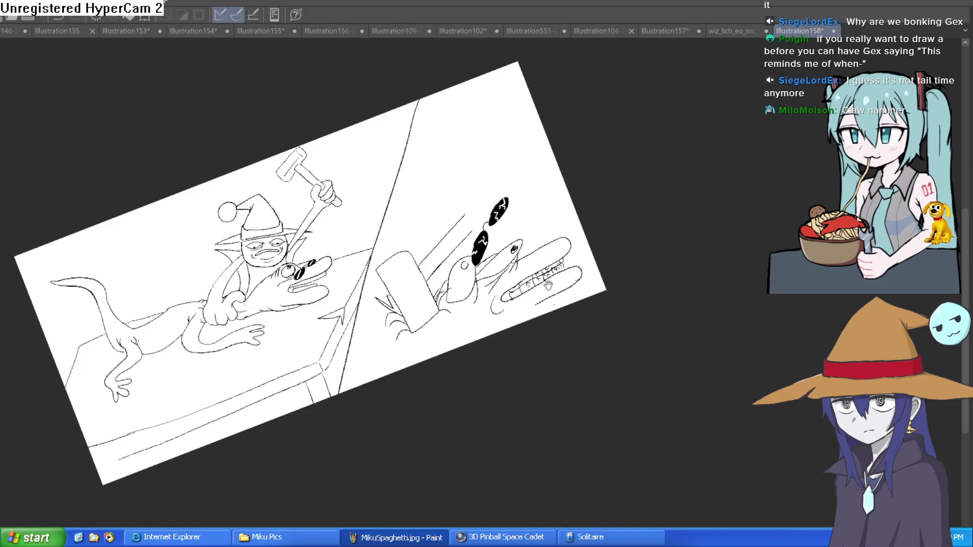
Draw a line along the panel's bottom edge and a curve left of the hand.
scroll(499, 311, "up", 3)
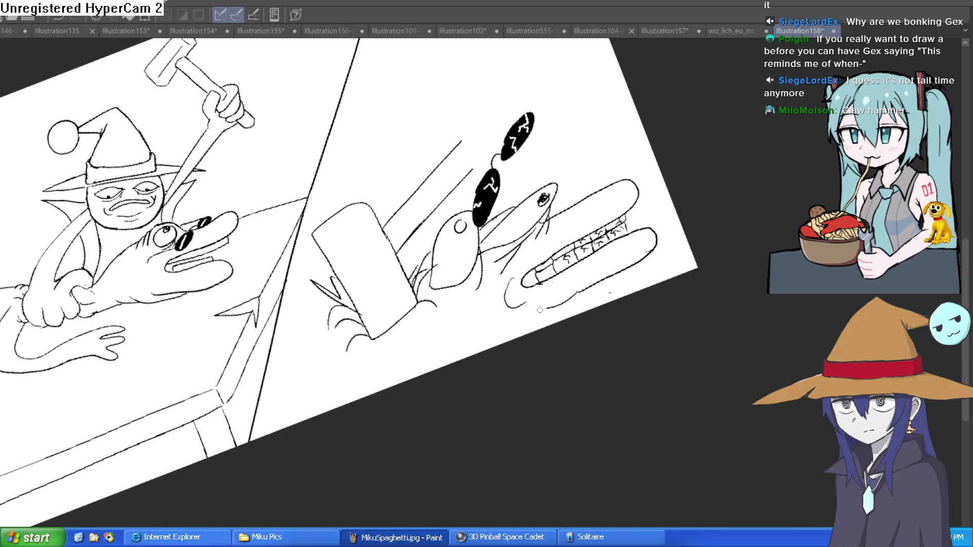
left_click_drag(493, 333, 307, 423)
left_click_drag(302, 315, 295, 351)
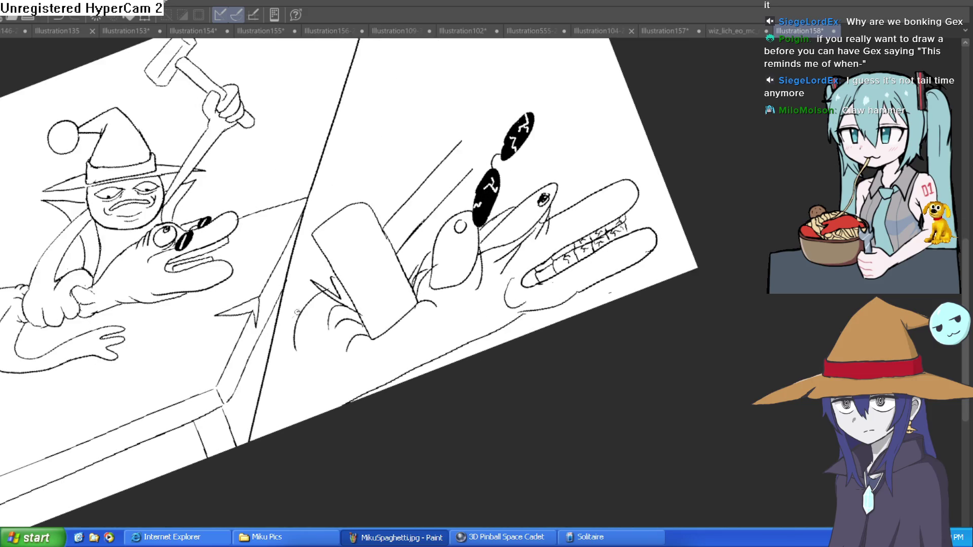
key("^")
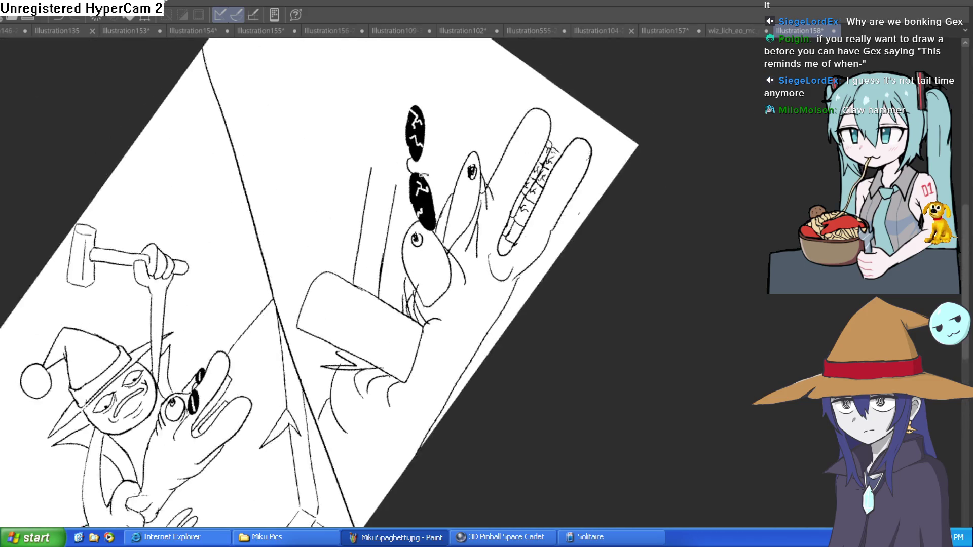
key("-")
key("^")
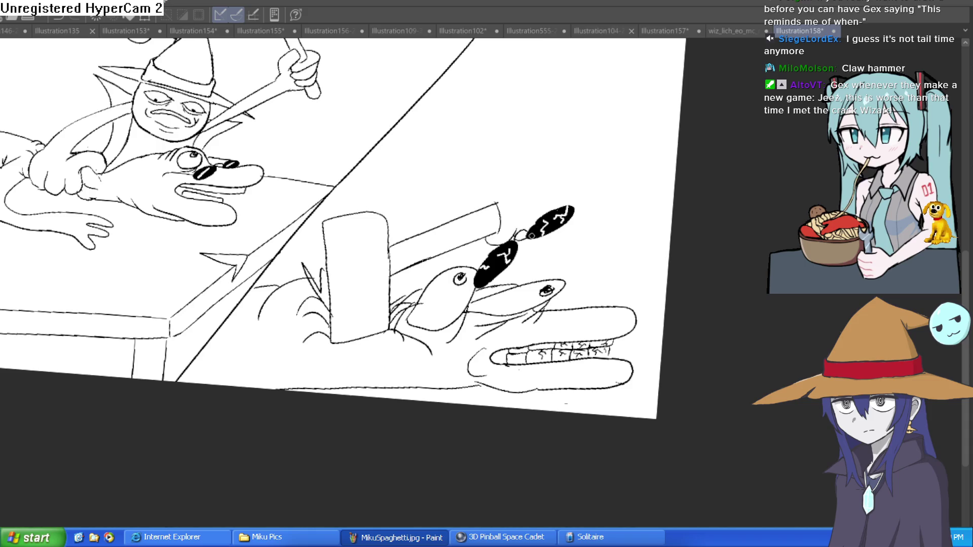
Draw a long curved tail with an inner curve above the hammer, erasing nearby sketch lines.
mouse_move(560, 209)
left_mouse_down()
mouse_move(590, 152)
mouse_move(496, 65)
left_mouse_up()
left_click_drag(542, 172, 506, 104)
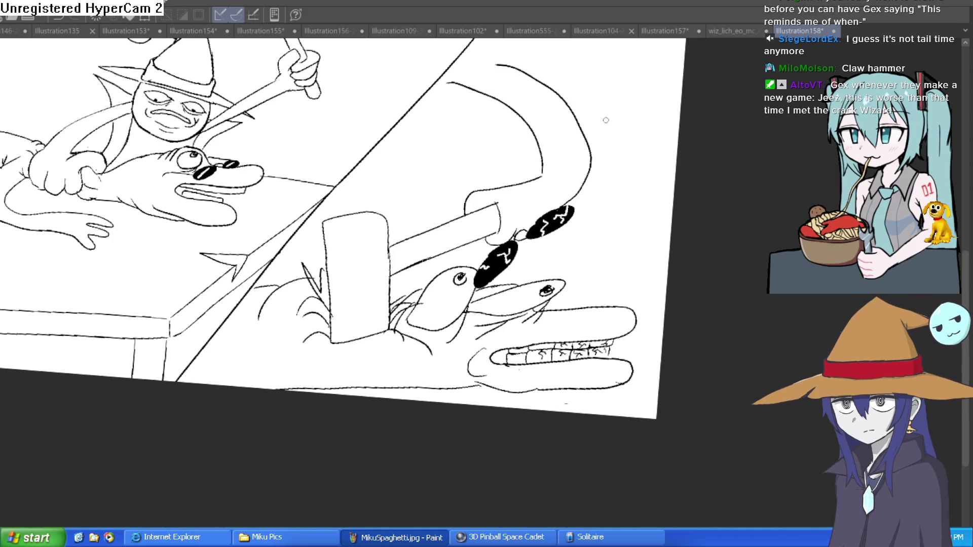
scroll(627, 166, "down", 3)
left_click_drag(631, 234, 614, 189)
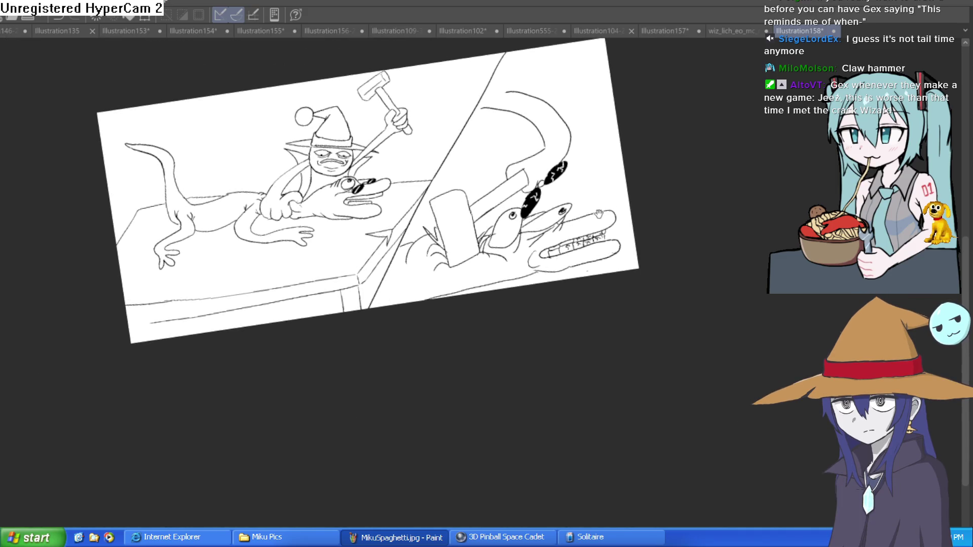
scroll(466, 245, "up", 4)
mouse_move(444, 302)
left_mouse_down()
mouse_move(492, 260)
mouse_move(487, 248)
mouse_move(522, 206)
left_mouse_up()
Sketch zigzag strokes beside the hammer and strokes below the creature's chin.
mouse_move(477, 251)
left_mouse_down()
mouse_move(496, 167)
mouse_move(516, 231)
left_mouse_up()
mouse_move(354, 223)
left_mouse_down()
mouse_move(421, 304)
mouse_move(468, 258)
mouse_move(385, 304)
mouse_move(453, 282)
mouse_move(502, 254)
mouse_move(512, 233)
left_mouse_up()
key("ctrl+z")
mouse_move(502, 304)
left_mouse_down()
mouse_move(391, 343)
mouse_move(289, 355)
left_mouse_up()
mouse_move(785, 251)
left_mouse_down()
mouse_move(669, 249)
mouse_move(722, 257)
left_mouse_up()
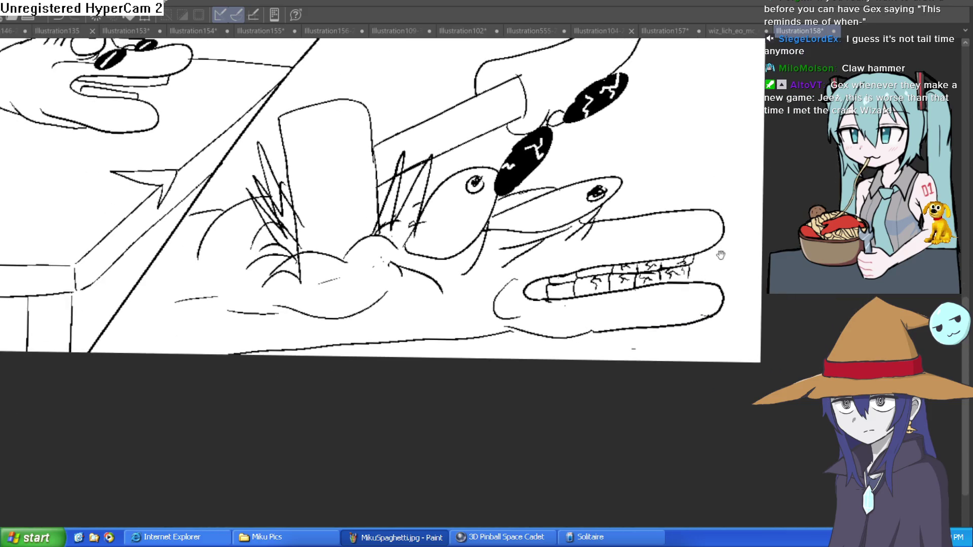
left_click_drag(474, 234, 538, 339)
Outline the chin, reink the fish's pupil, and streak red blood across its teeth.
mouse_move(476, 339)
left_mouse_down()
mouse_move(558, 248)
mouse_move(563, 284)
mouse_move(539, 271)
mouse_move(522, 284)
left_mouse_up()
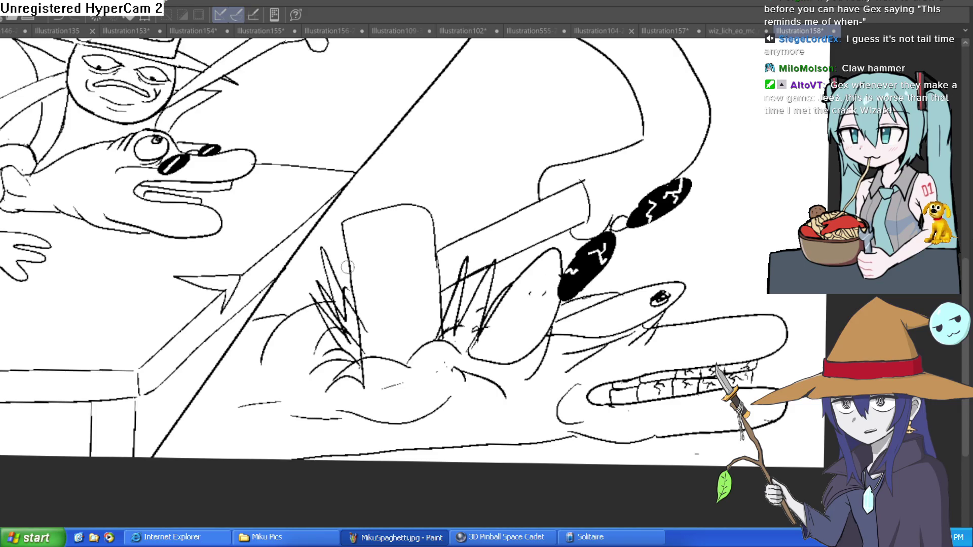
left_click_drag(548, 265, 546, 275)
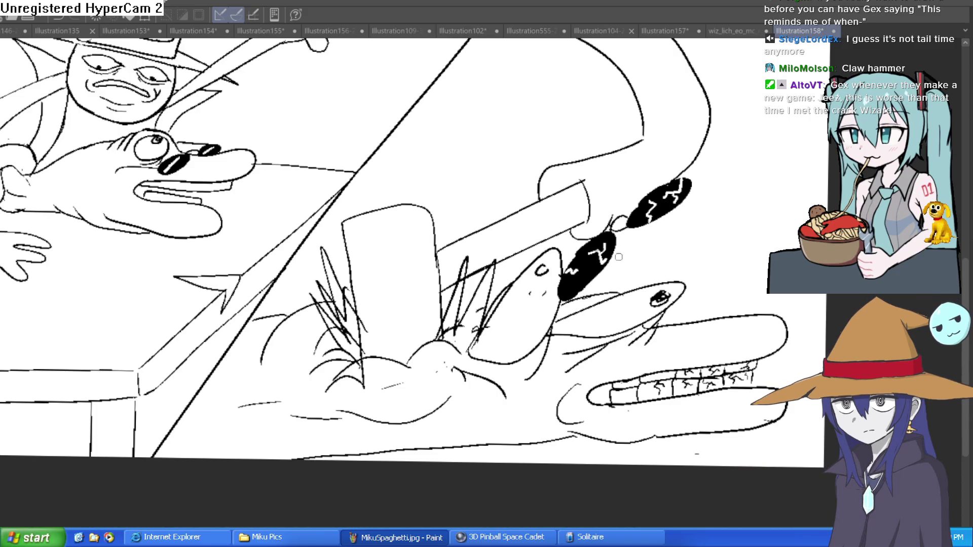
left_click_drag(718, 201, 708, 234)
left_click_drag(520, 244, 524, 250)
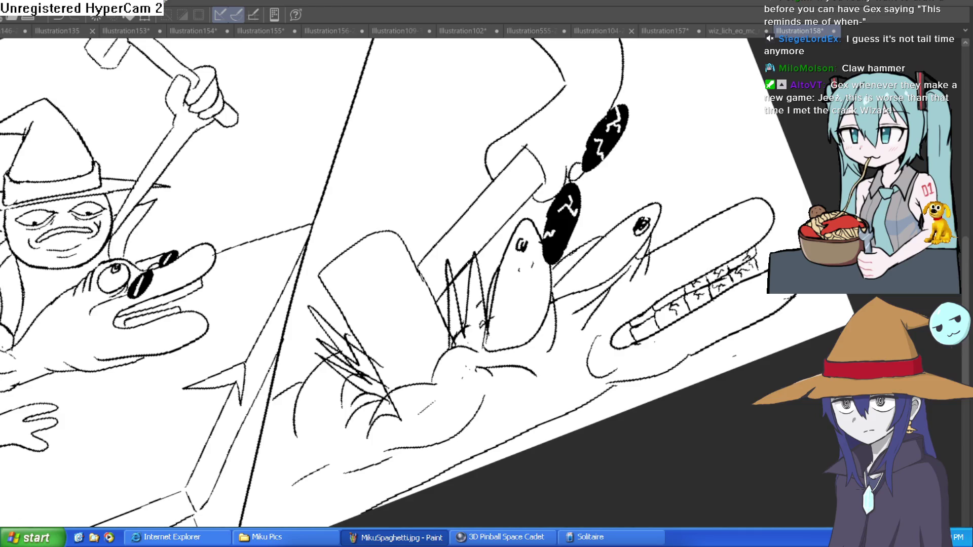
left_click_drag(767, 310, 656, 312)
mouse_move(656, 278)
left_mouse_down()
mouse_move(722, 247)
mouse_move(634, 297)
mouse_move(705, 243)
left_mouse_up()
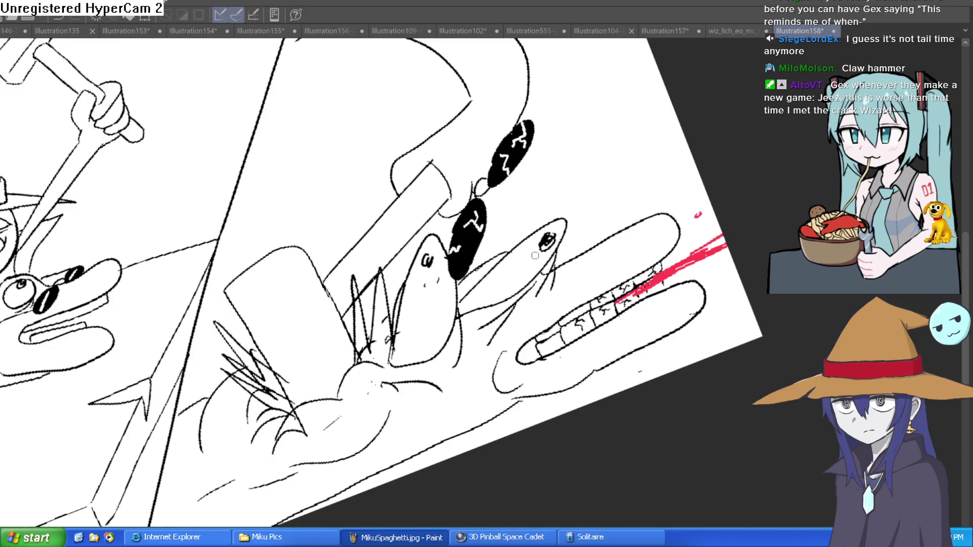
Hatch red blood around the fish's eye and across its mouth.
mouse_move(551, 254)
left_mouse_down()
mouse_move(596, 196)
mouse_move(558, 217)
mouse_move(596, 165)
left_mouse_up()
left_click_drag(562, 210, 589, 174)
left_click_drag(357, 363, 395, 283)
mouse_move(355, 365)
left_mouse_down()
mouse_move(317, 304)
mouse_move(339, 375)
mouse_move(359, 329)
mouse_move(281, 244)
mouse_move(285, 276)
mouse_move(308, 265)
mouse_move(317, 275)
left_mouse_up()
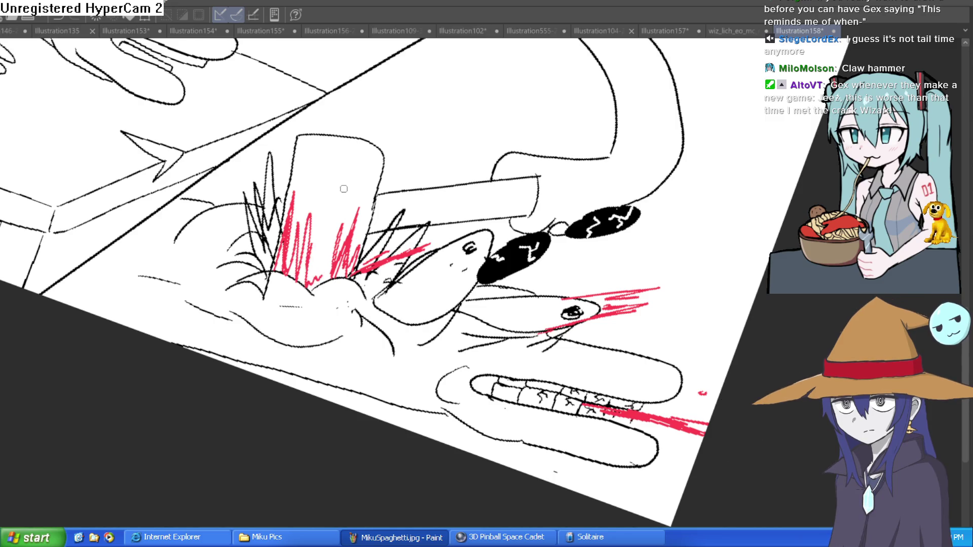
Add red hatching across the fish's hand and red streaks down its finger.
left_click_drag(378, 117, 396, 192)
mouse_move(671, 263)
left_mouse_down()
mouse_move(643, 275)
mouse_move(693, 254)
mouse_move(673, 263)
mouse_move(628, 252)
left_mouse_up()
mouse_move(588, 297)
left_mouse_down()
mouse_move(530, 344)
mouse_move(535, 352)
left_mouse_up()
mouse_move(603, 312)
left_mouse_down()
mouse_move(594, 338)
mouse_move(610, 349)
mouse_move(596, 334)
left_mouse_up()
left_click_drag(628, 286, 636, 321)
Splatter diagonal red strokes beside the fish's head and near its eye.
mouse_move(443, 349)
left_mouse_down()
mouse_move(497, 223)
mouse_move(456, 304)
left_mouse_up()
left_click_drag(466, 271, 486, 218)
left_click_drag(553, 212, 567, 194)
scroll(617, 174, "down", 5)
mouse_move(654, 208)
left_mouse_down()
mouse_move(687, 282)
mouse_move(677, 294)
mouse_move(659, 285)
mouse_move(645, 292)
left_mouse_up()
scroll(686, 283, "up", 4)
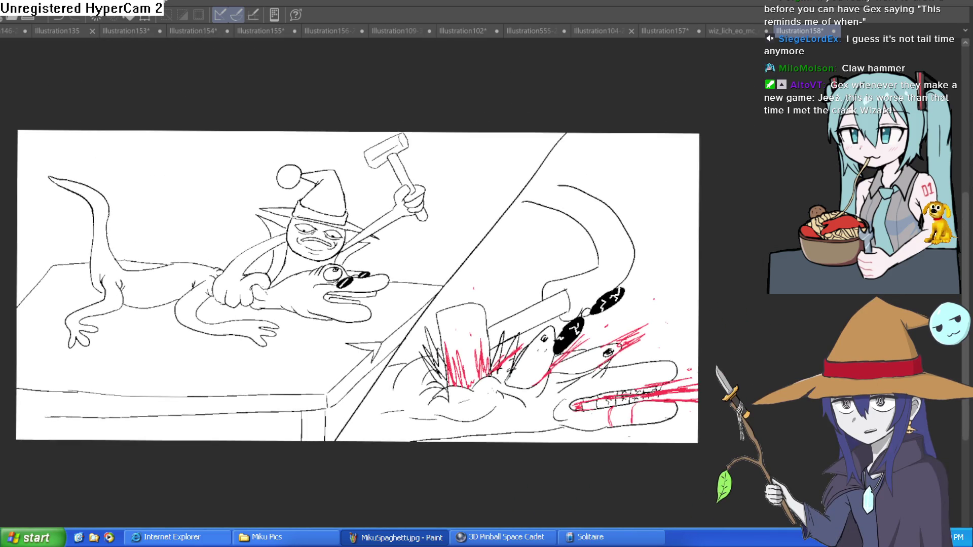
key("m")
key("m")
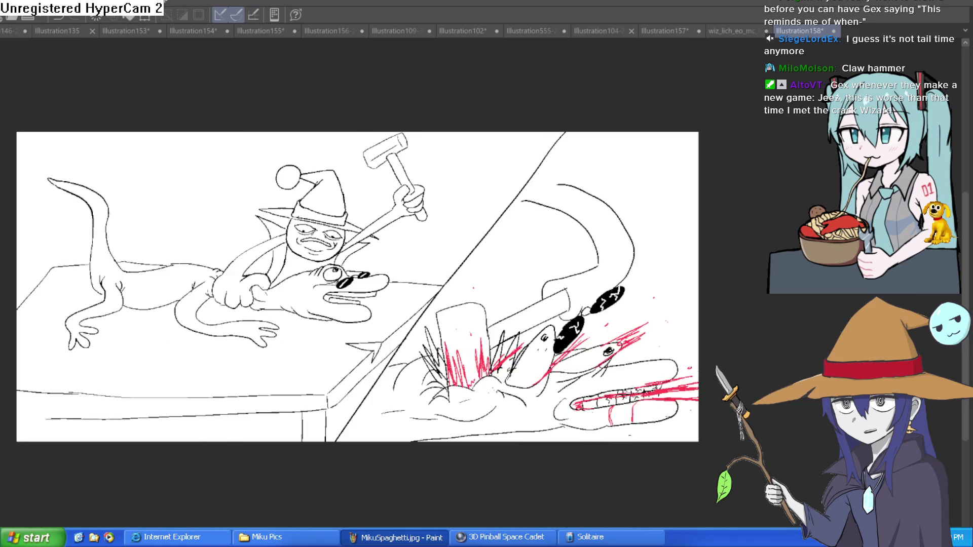
scroll(348, 330, "up", 5)
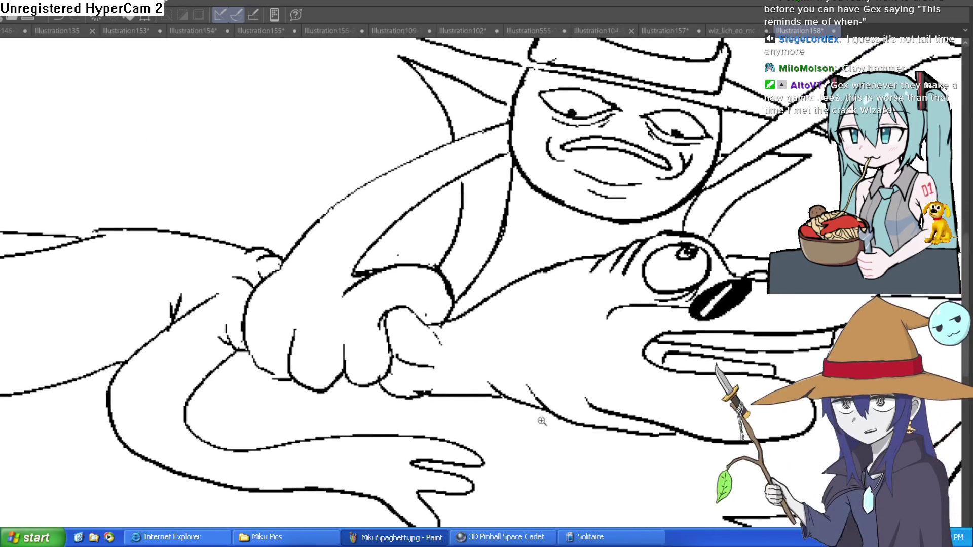
scroll(516, 413, "down", 5)
scroll(502, 344, "up", 4)
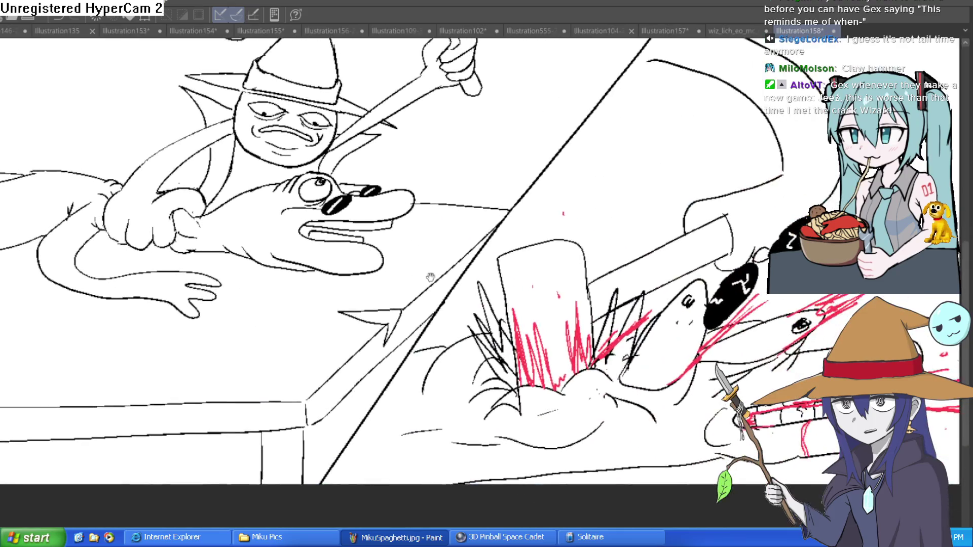
scroll(502, 344, "down", 2)
scroll(501, 344, "up", 1)
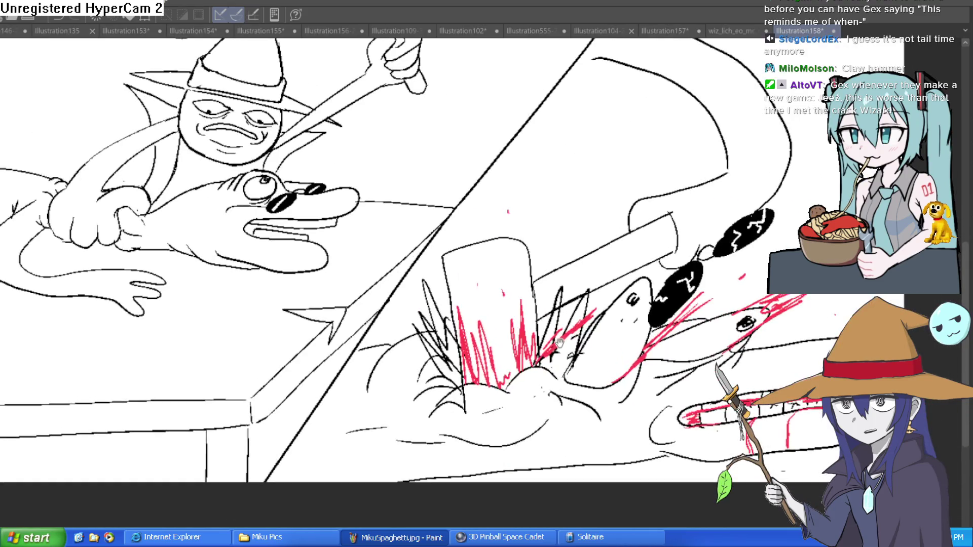
scroll(408, 344, "down", 2)
scroll(506, 335, "up", 1)
mouse_move(583, 324)
left_mouse_down()
mouse_move(631, 325)
mouse_move(620, 310)
left_mouse_up()
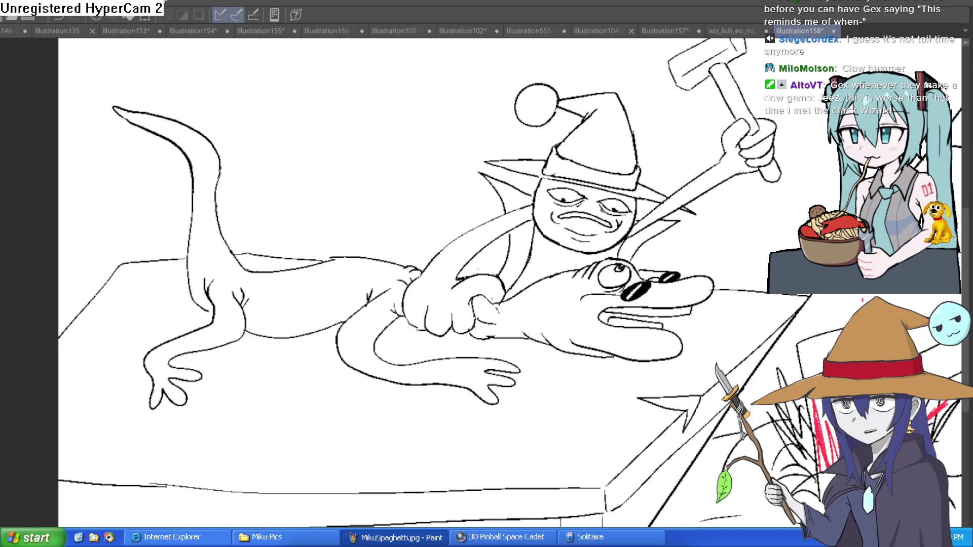
left_click(389, 31)
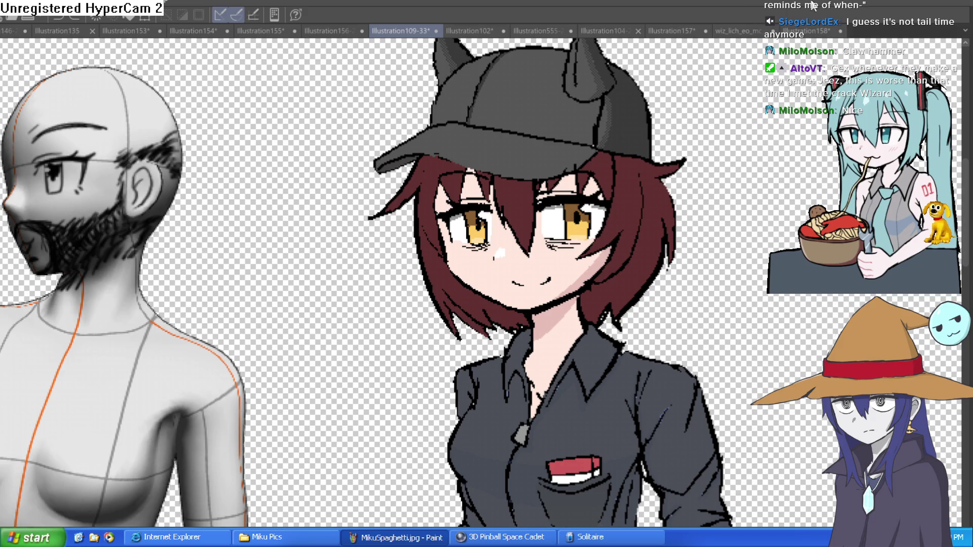
left_click(809, 33)
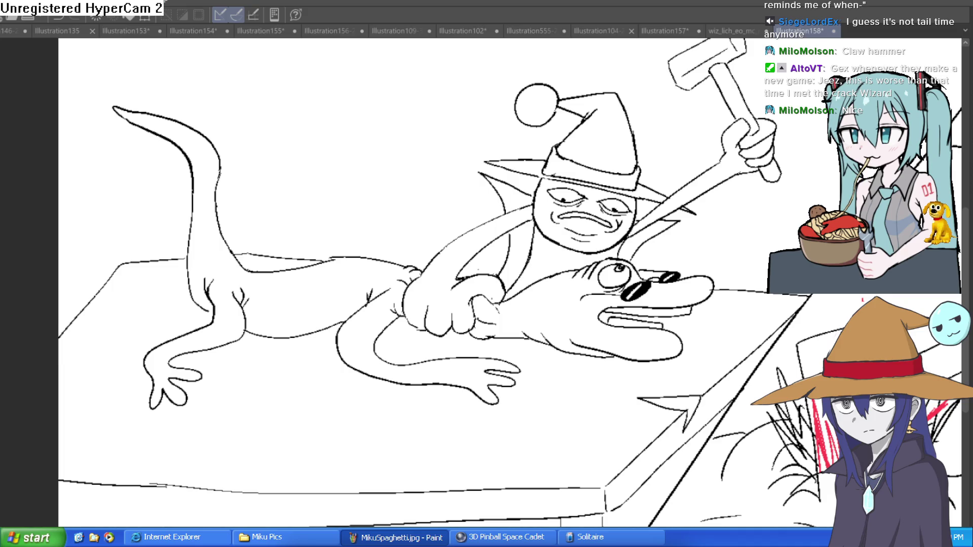
Fill the lizard's head, body, legs and tail green.
left_click(578, 309)
scroll(636, 271, "up", 4)
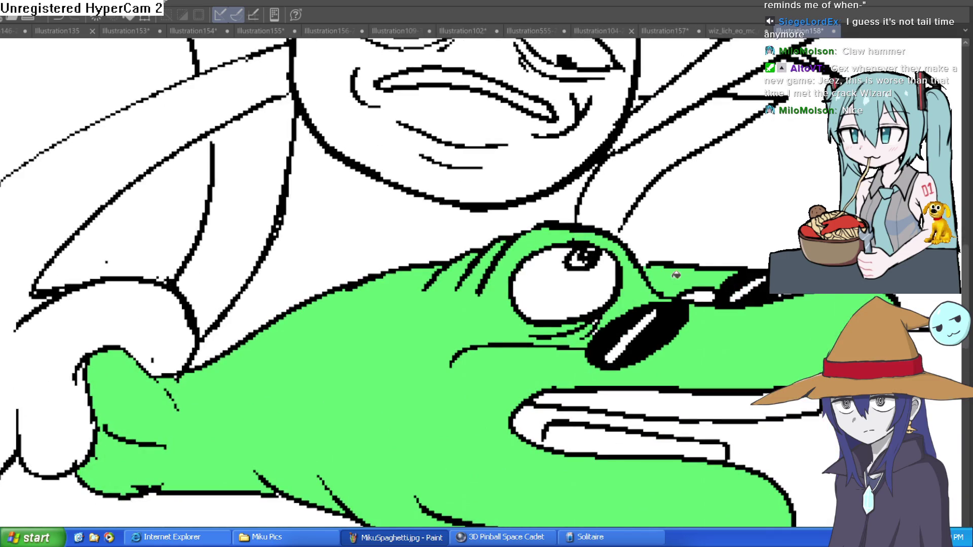
scroll(700, 370, "down", 4)
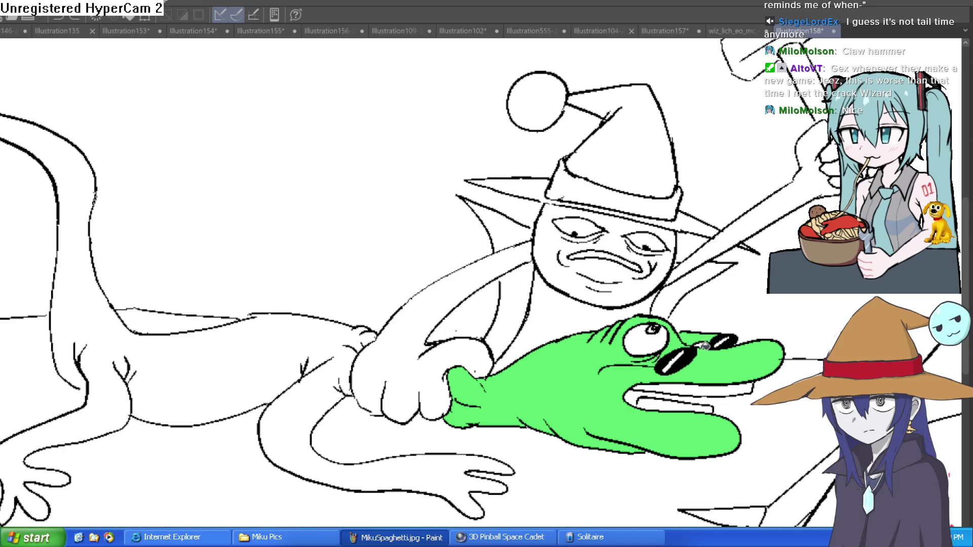
left_click_drag(469, 441, 558, 396)
left_click(455, 426)
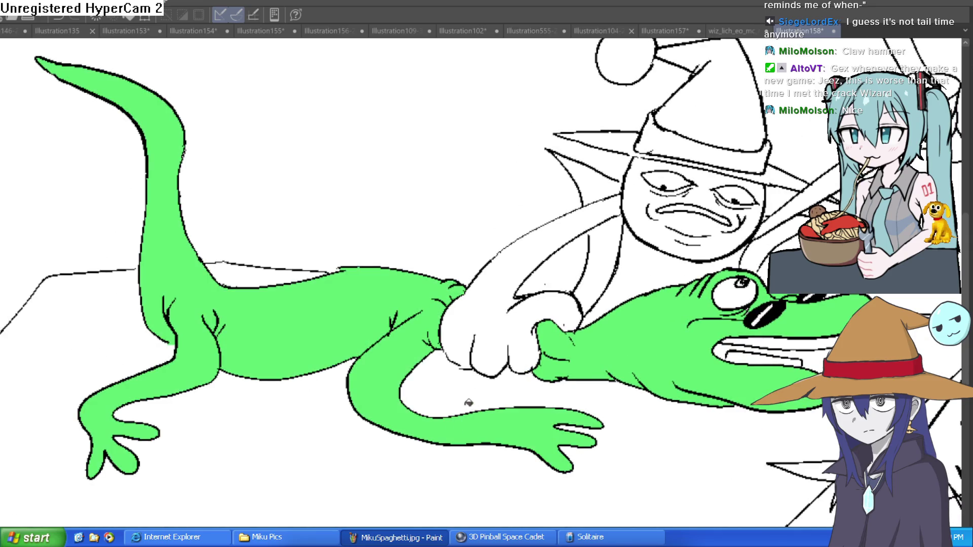
Fill the goblin's gripping hand and forearm grey, redoing a stray fill.
left_click_drag(663, 344, 490, 334)
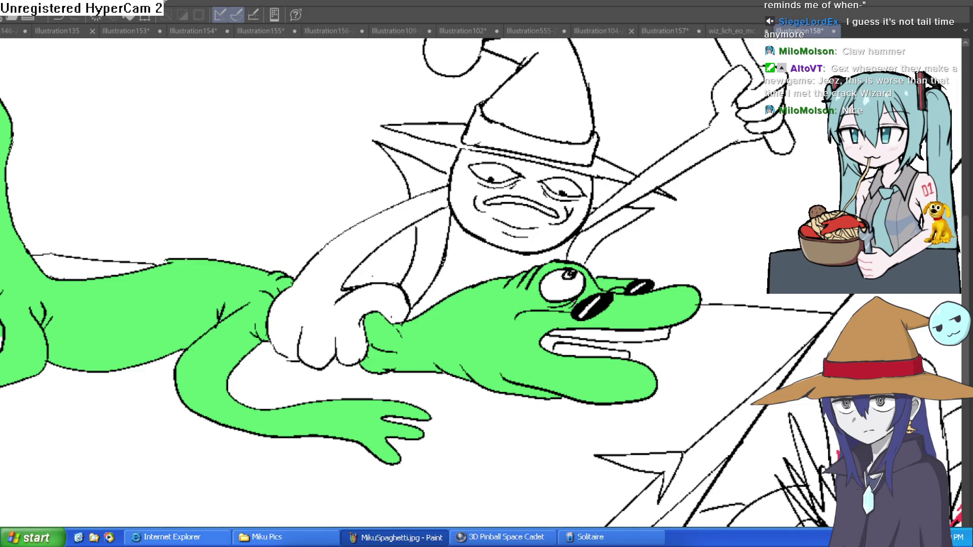
left_click(339, 317)
key("ctrl+z")
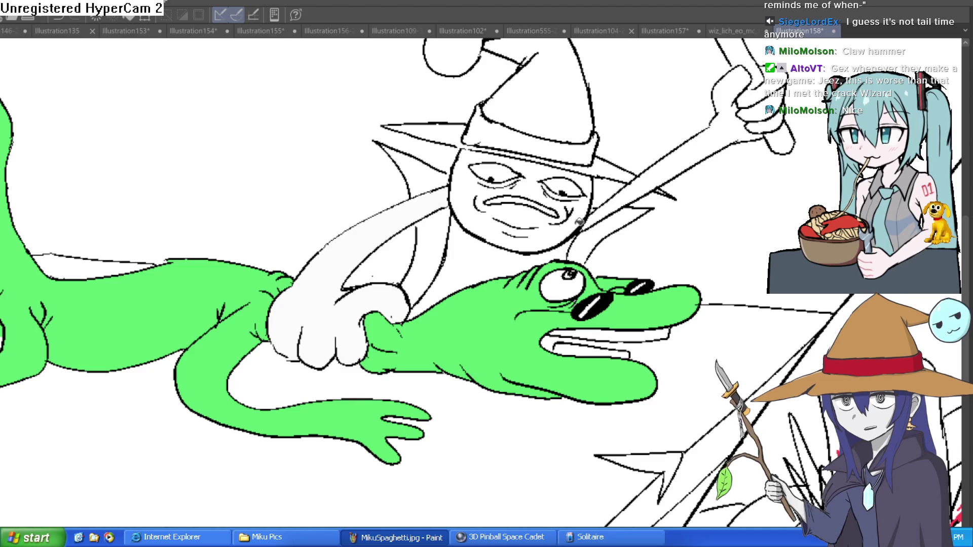
left_click(343, 319)
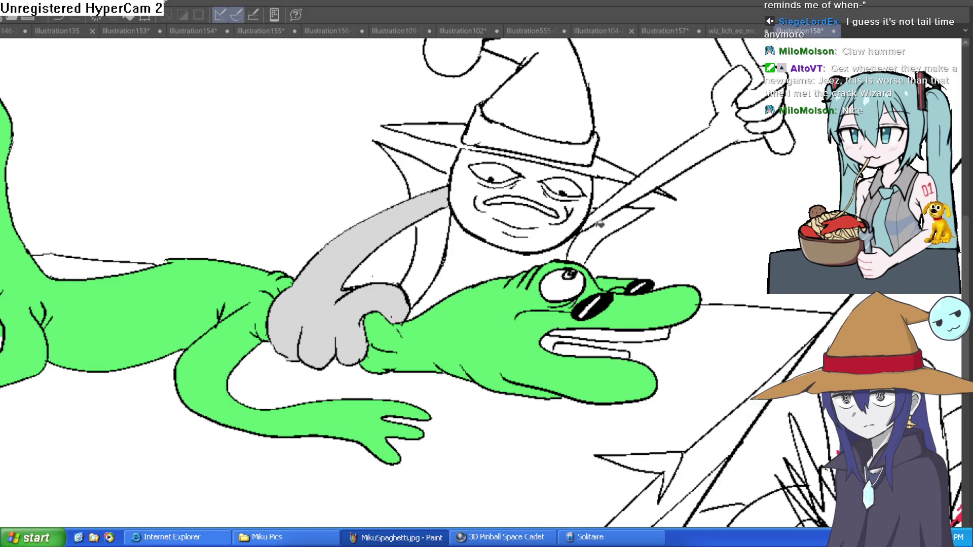
Fill the goblin's hammer-holding arm and face grey, including a leftover cheek patch.
left_click(633, 192)
left_click_drag(503, 203, 445, 299)
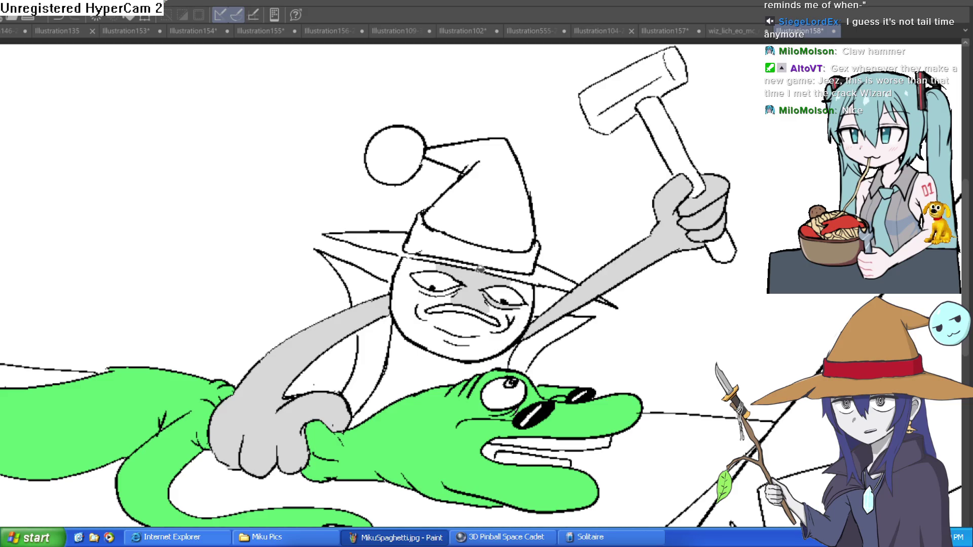
left_click(512, 311)
left_click(507, 318)
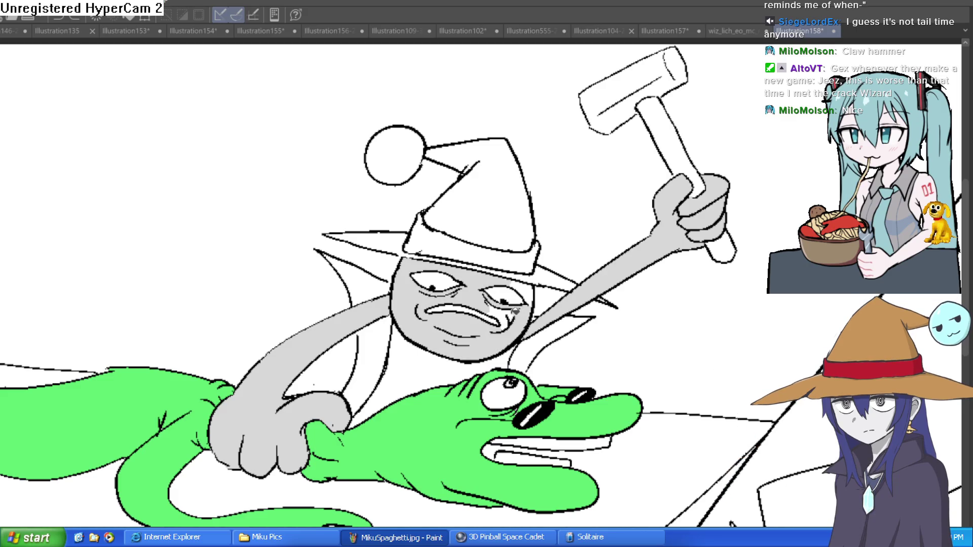
Fill the cape's centre strip and both flaps purple and the torso dark grey.
scroll(633, 272, "down", 1)
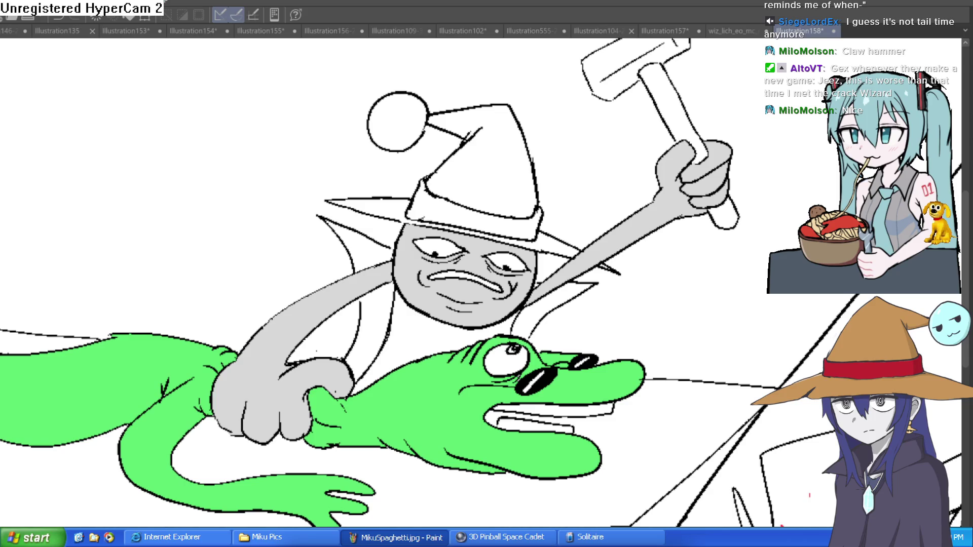
left_click(384, 318)
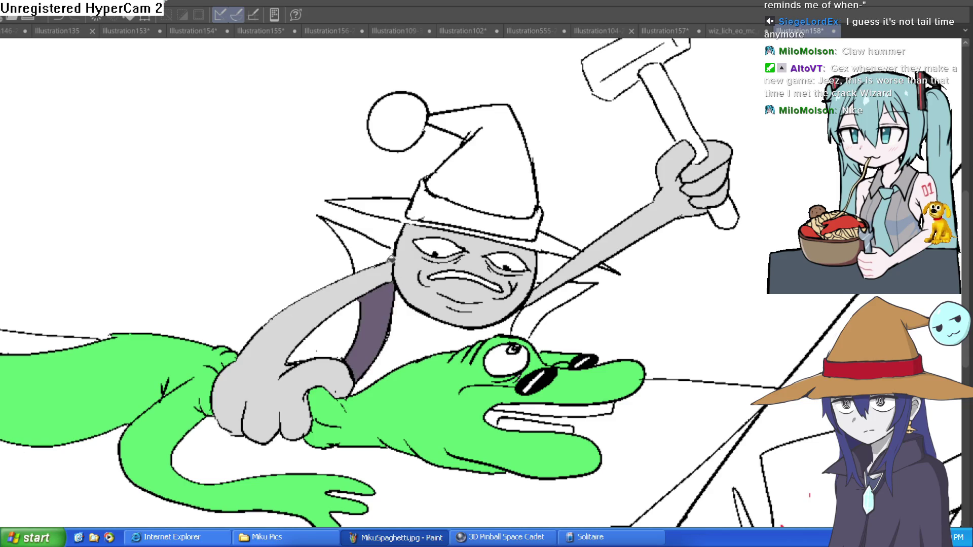
left_click(370, 252)
left_click(545, 302)
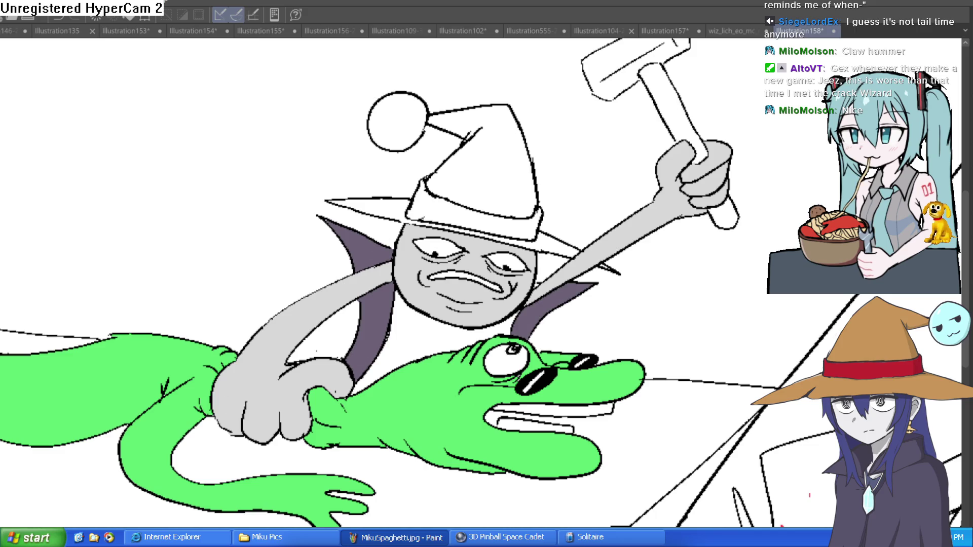
left_click(455, 336)
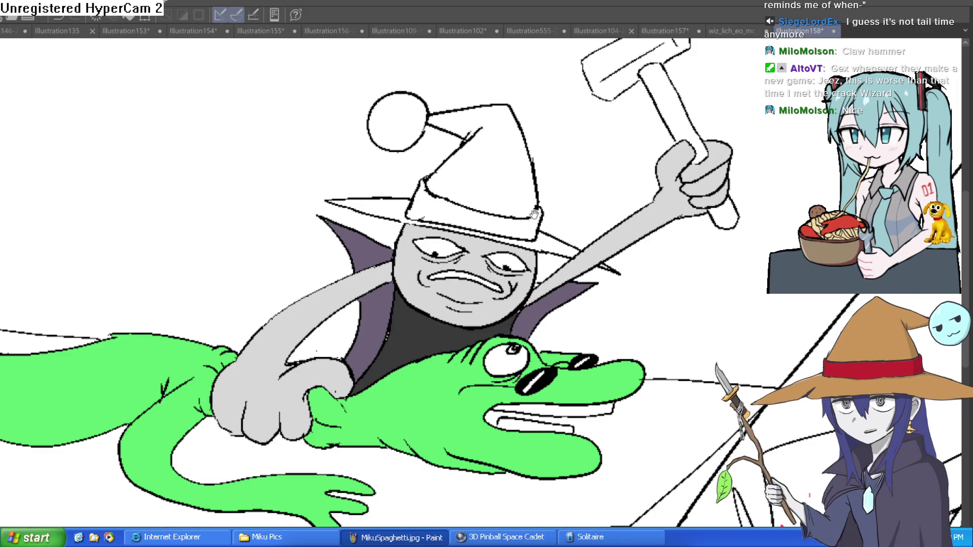
Fill the hat cone and brim brown, the band dark red and the pom-pom light cyan.
scroll(485, 254, "up", 1)
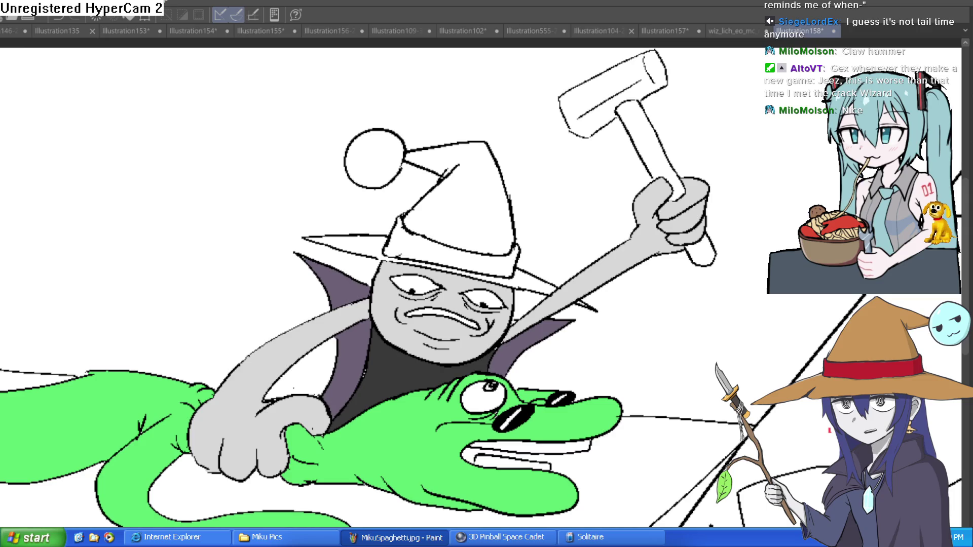
left_click(503, 213)
left_click(529, 271)
left_click(375, 243)
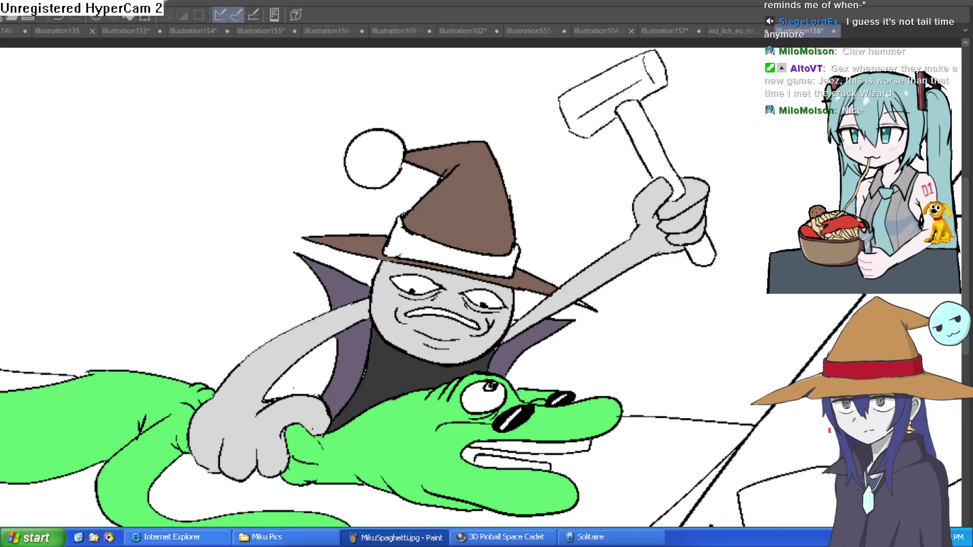
left_click(491, 264)
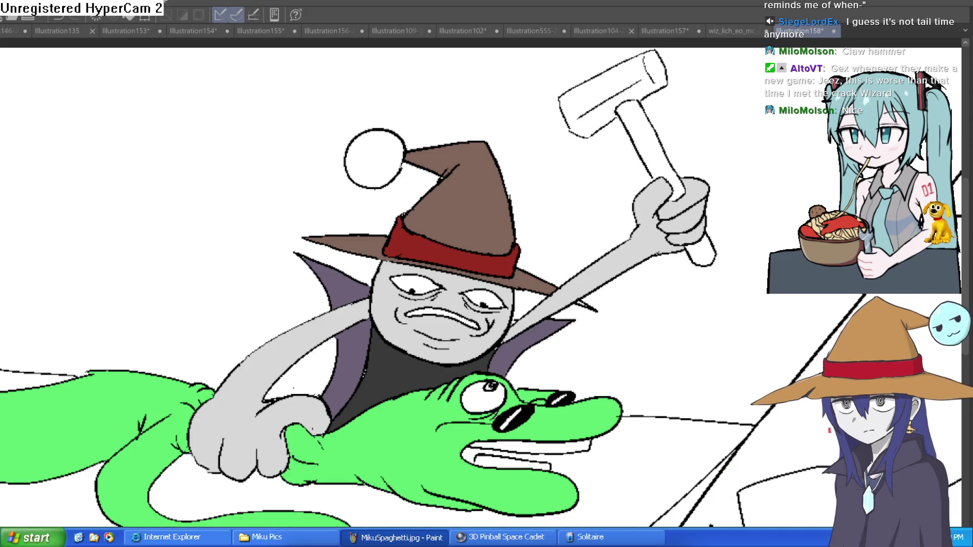
left_click(401, 168)
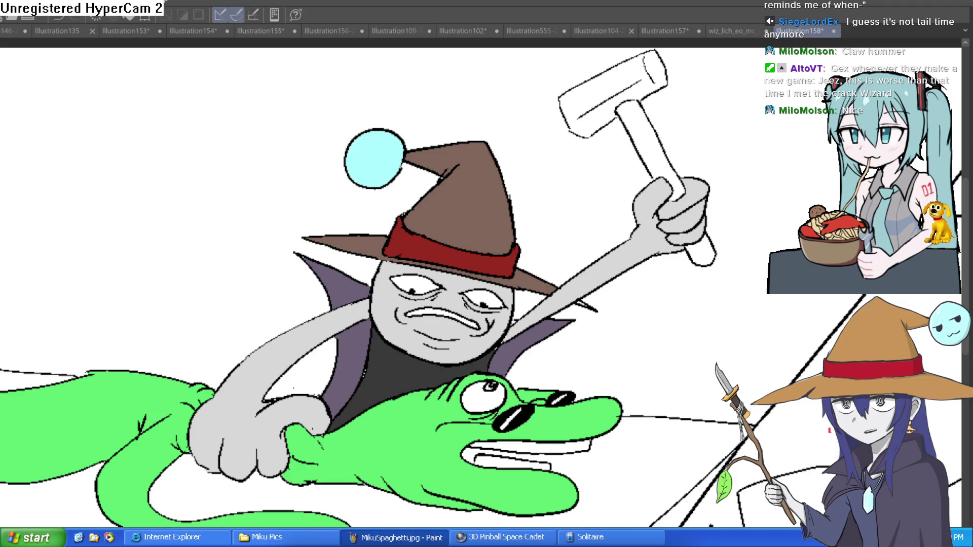
scroll(456, 253, "up", 5)
mouse_move(295, 152)
left_mouse_down()
mouse_move(259, 187)
mouse_move(276, 167)
left_mouse_up()
mouse_move(358, 124)
left_mouse_down()
mouse_move(366, 136)
mouse_move(382, 122)
left_mouse_up()
mouse_move(357, 155)
left_mouse_down()
mouse_move(309, 172)
mouse_move(370, 166)
mouse_move(309, 210)
left_mouse_up()
left_click_drag(299, 172, 276, 195)
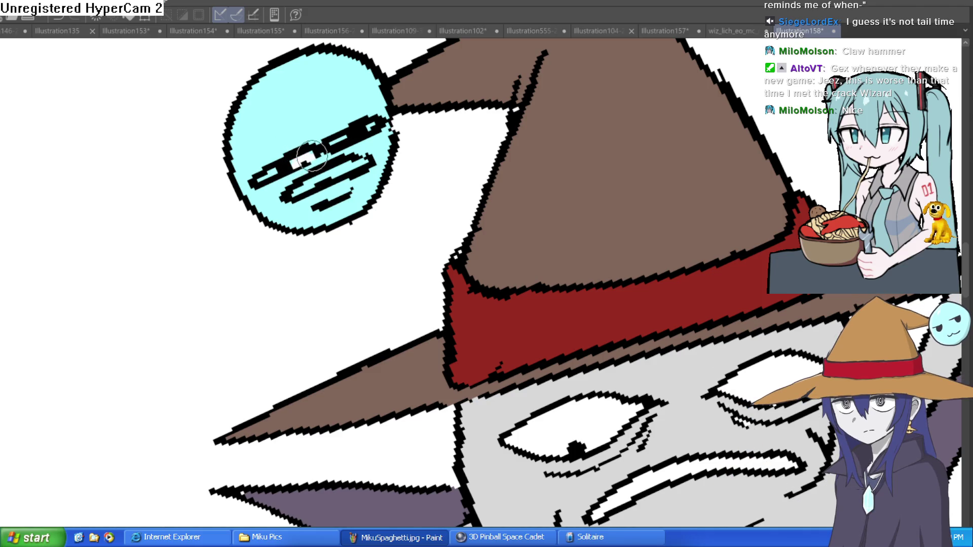
left_click_drag(284, 163, 258, 177)
mouse_move(364, 125)
left_mouse_down()
mouse_move(335, 145)
mouse_move(375, 127)
mouse_move(344, 142)
mouse_move(362, 132)
left_mouse_up()
scroll(362, 132, "down", 5)
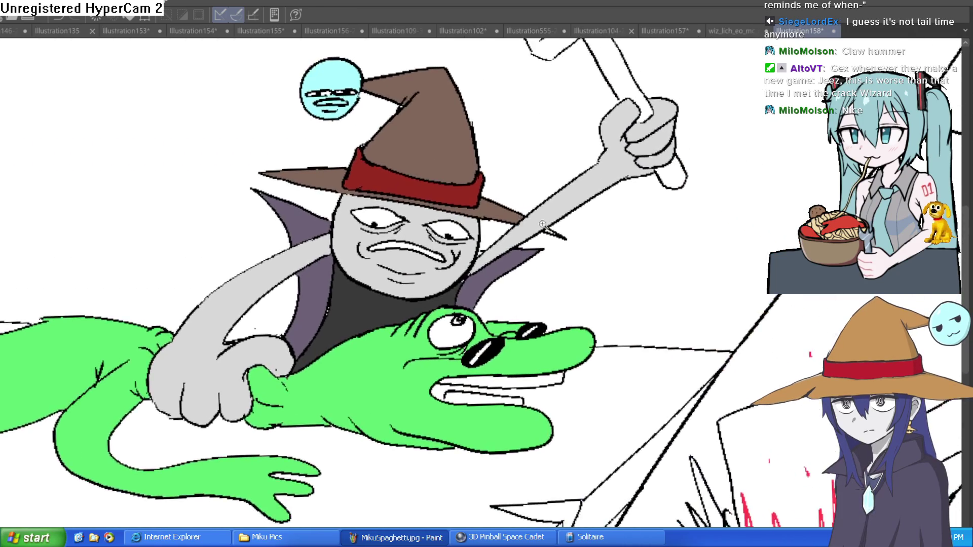
left_click_drag(597, 221, 588, 210)
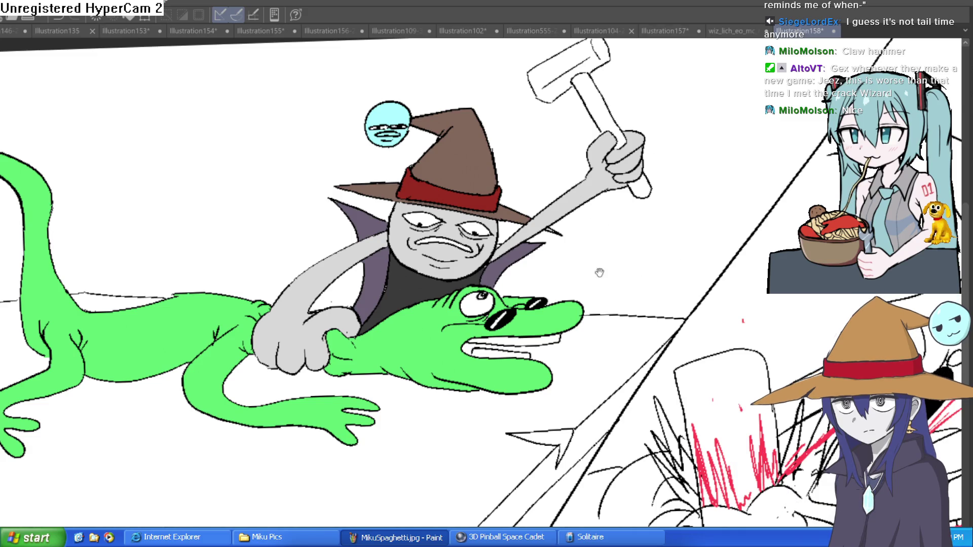
left_click_drag(597, 274, 616, 242)
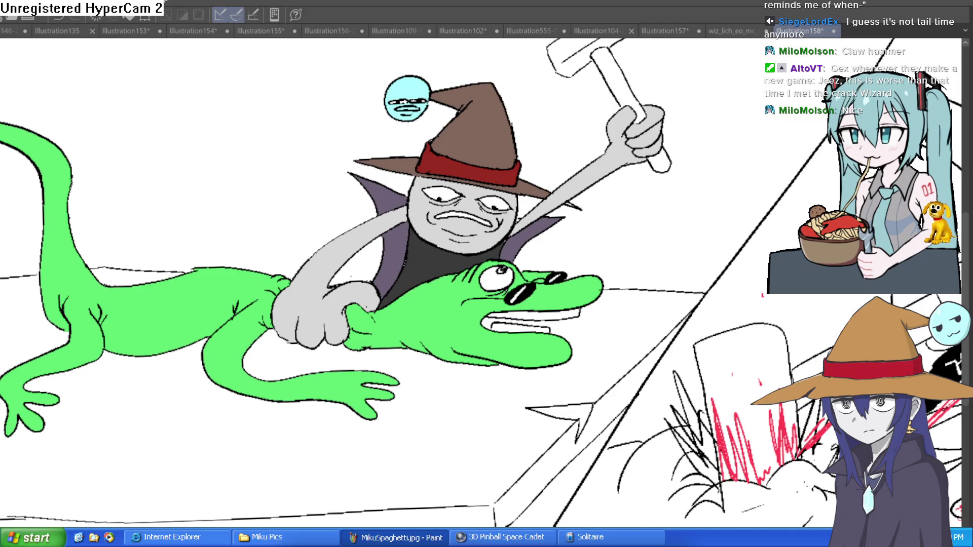
Fill the hammer head grey and its handle and small tip brown.
mouse_move(529, 345)
left_mouse_down()
mouse_move(162, 451)
mouse_move(173, 457)
left_mouse_up()
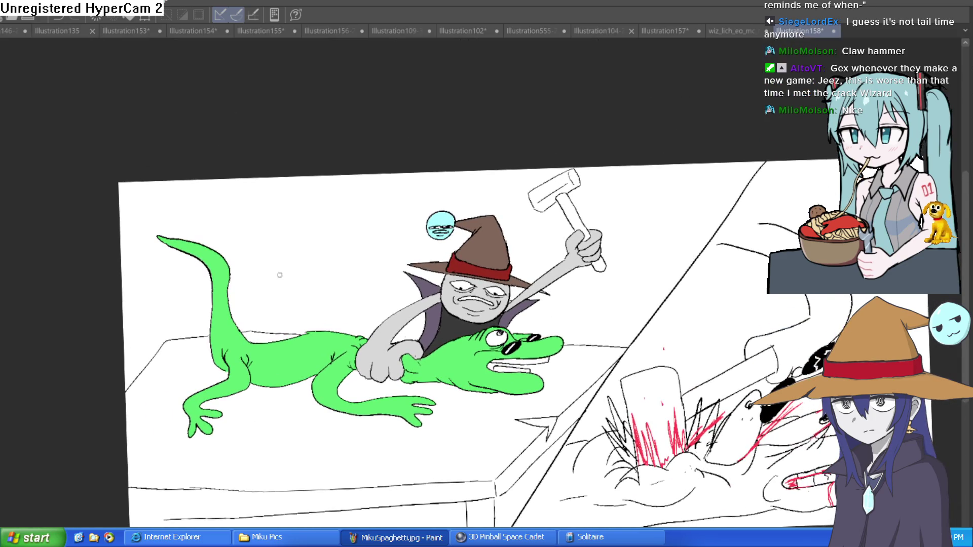
left_click(566, 180)
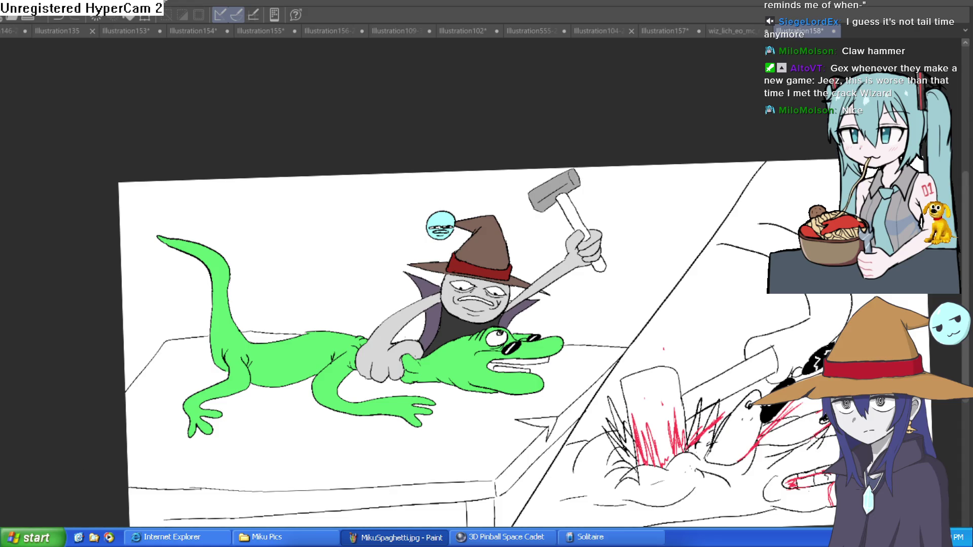
left_click(582, 222)
left_click(601, 265)
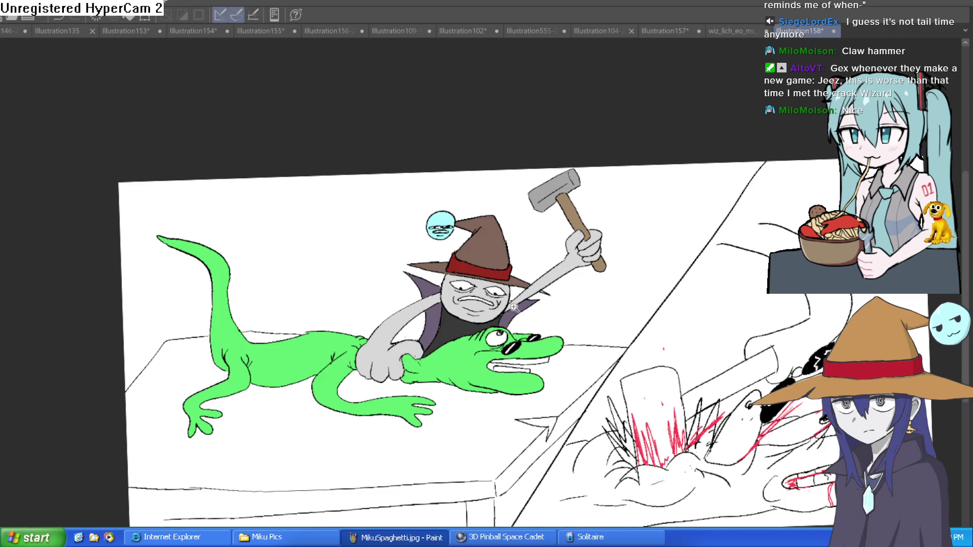
Zoom in on the wizard's face, undo a change, rotate the view, and switch drawings.
left_click(512, 306)
left_click(513, 305)
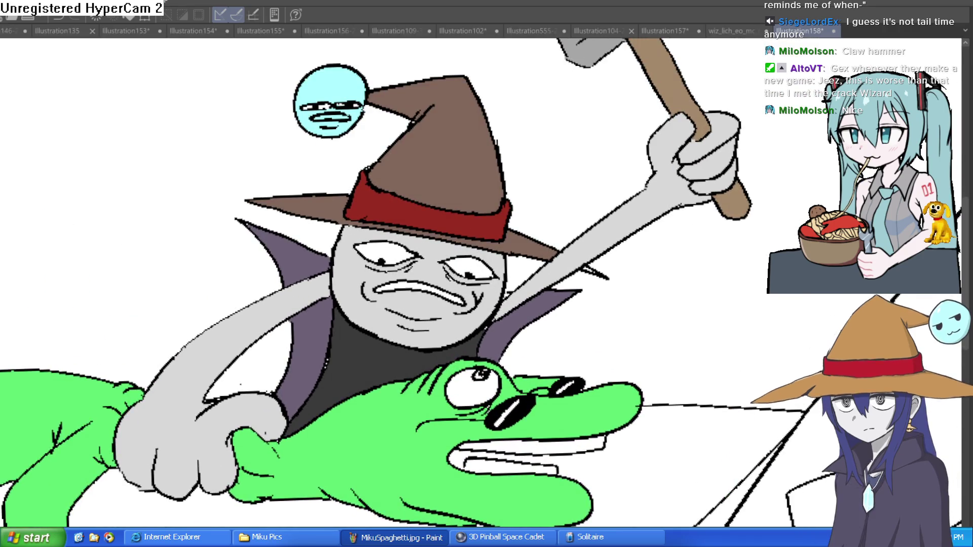
key("ctrl+z")
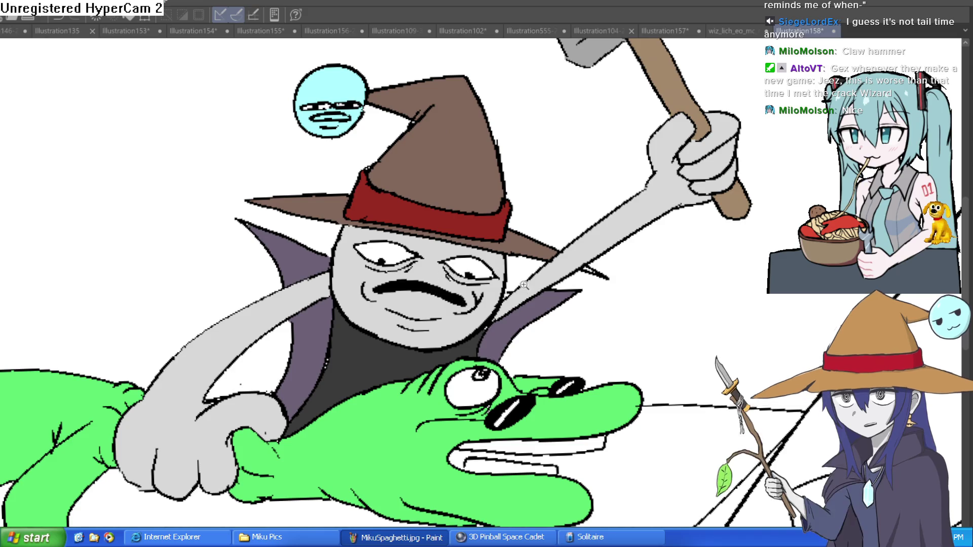
key("ctrl+minus")
mouse_move(576, 332)
left_mouse_down()
mouse_move(614, 289)
mouse_move(623, 239)
left_mouse_up()
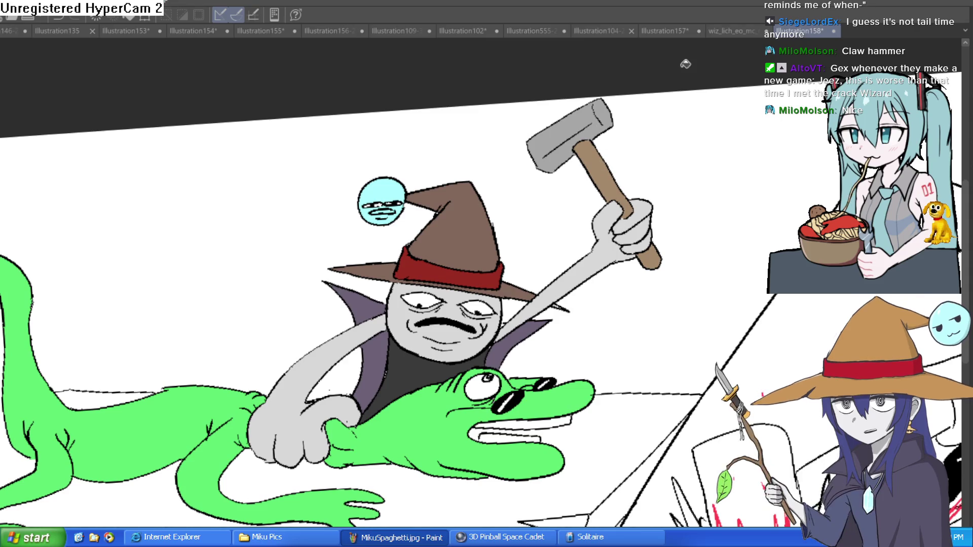
left_click(741, 31)
Switch through the open document tabs to the Illustration156-2 horned-girl drawing.
left_click(670, 32)
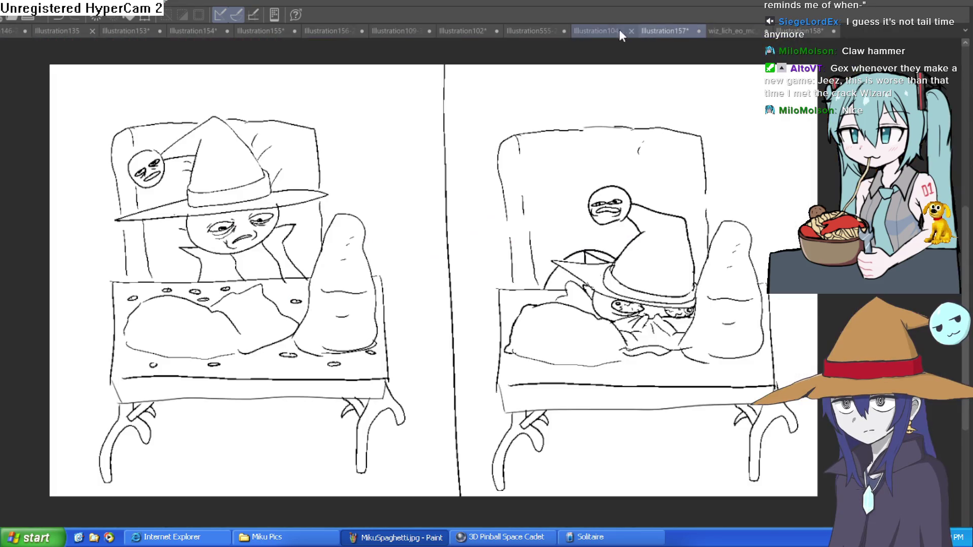
left_click(615, 31)
left_click(541, 31)
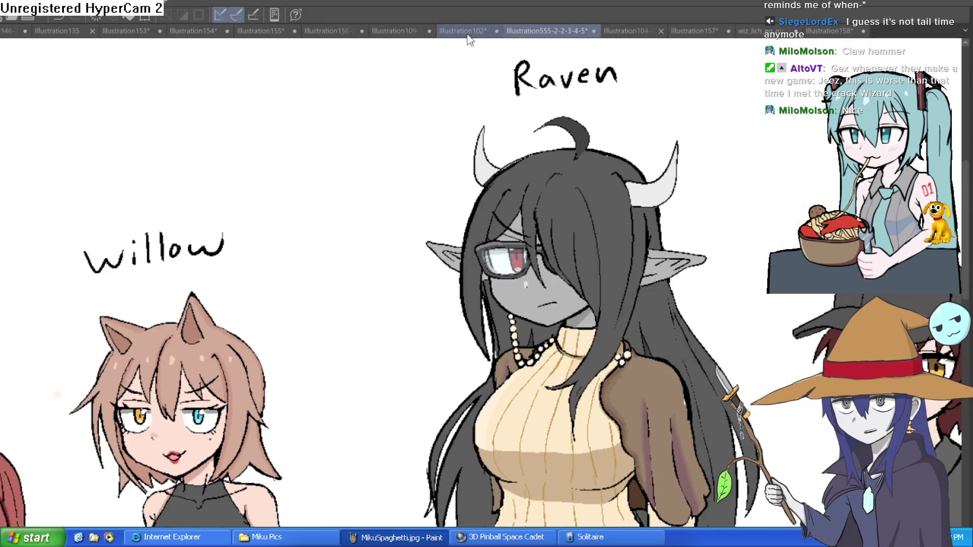
left_click(471, 29)
left_click(399, 30)
left_click(354, 30)
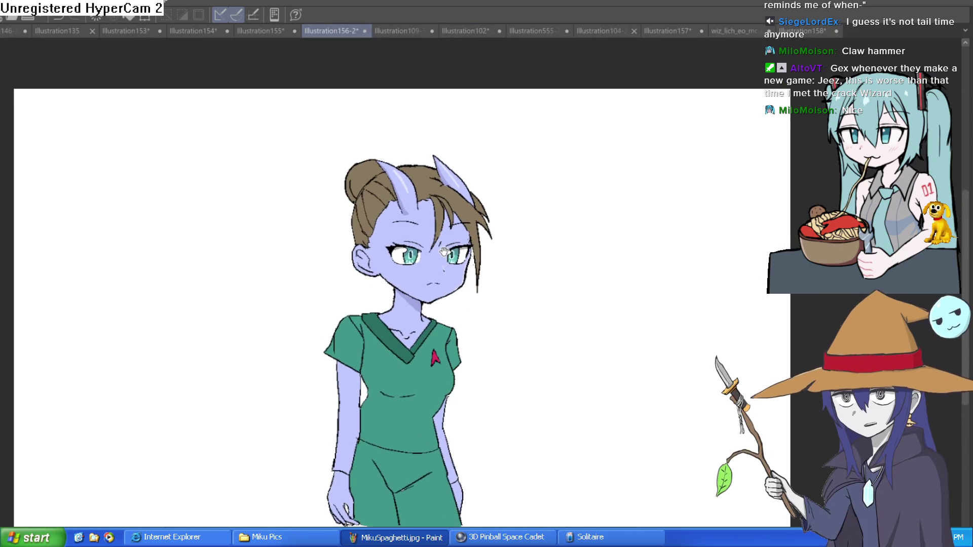
scroll(559, 254, "up", 3)
scroll(559, 254, "down", 1)
mouse_move(559, 255)
left_mouse_down()
mouse_move(565, 163)
mouse_move(540, 241)
left_mouse_up()
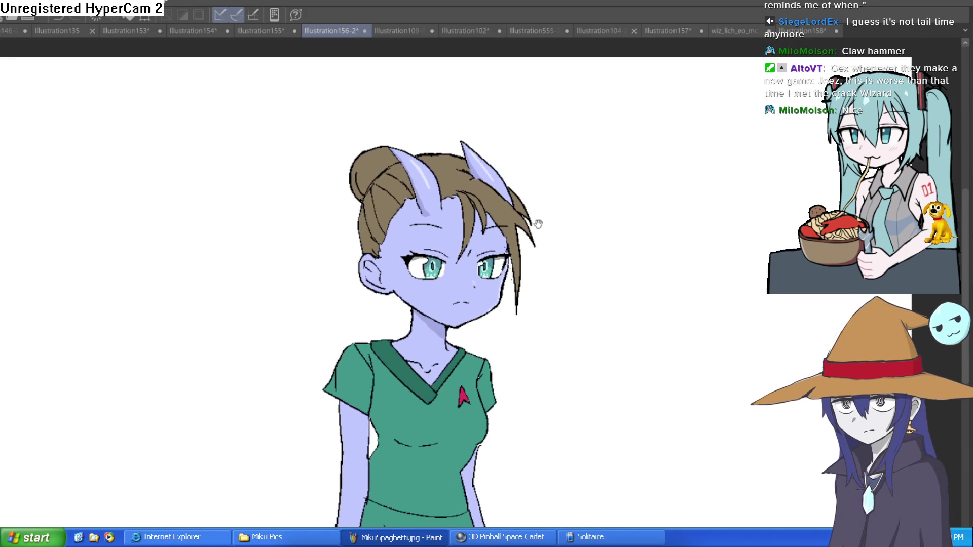
scroll(543, 205, "down", 2)
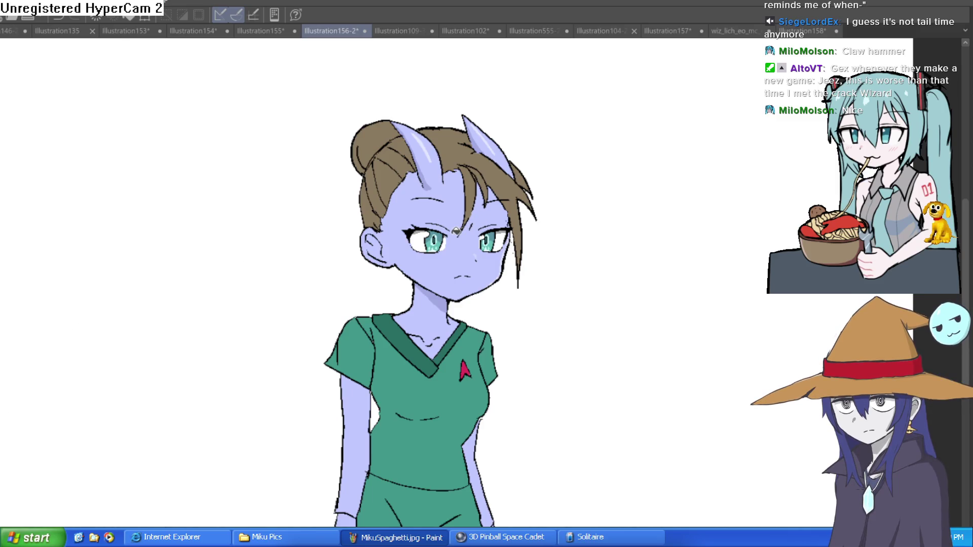
Zoom in on the neck and shirt, undoing an accidental black fill and collar line.
left_click(435, 326)
left_click(434, 326)
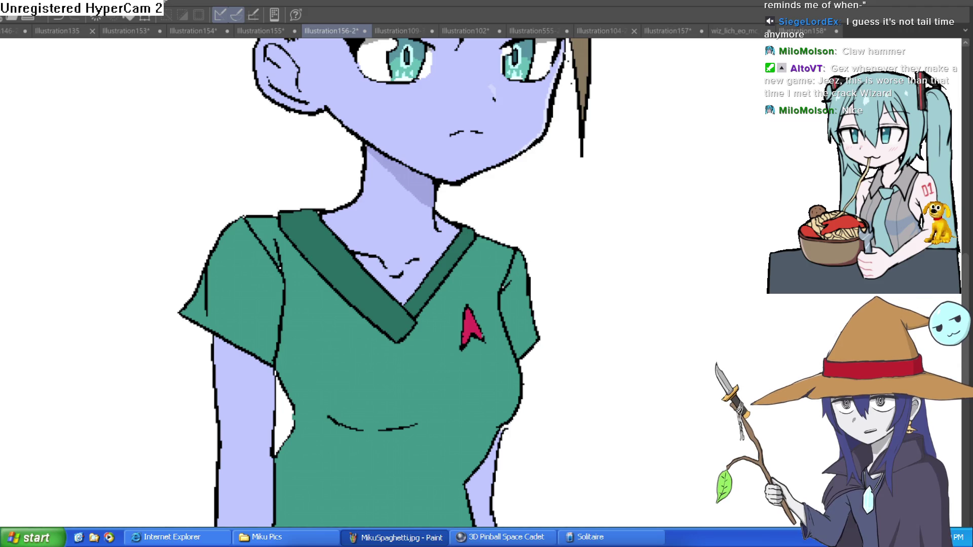
left_click(433, 288)
key("ctrl+z")
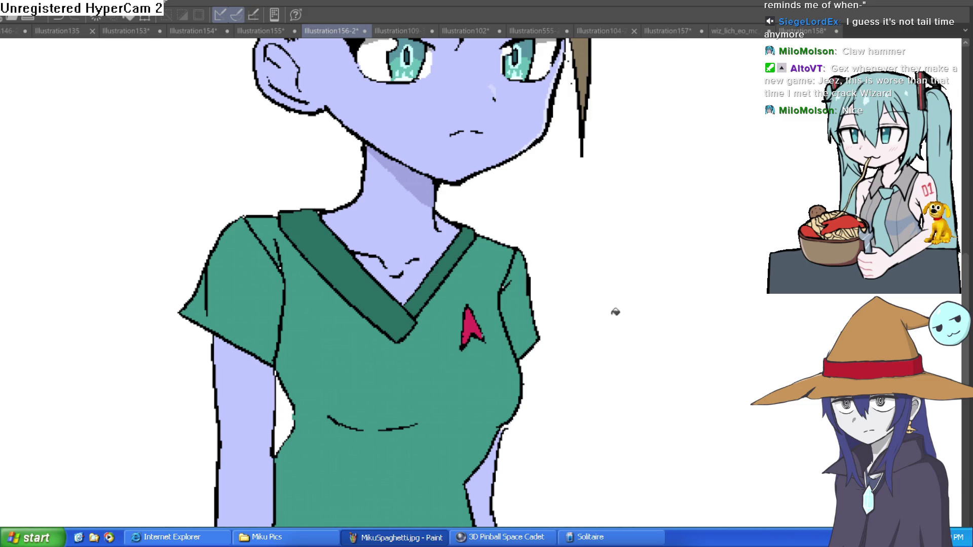
mouse_move(386, 198)
left_mouse_down()
mouse_move(360, 172)
mouse_move(335, 207)
mouse_move(430, 200)
left_mouse_up()
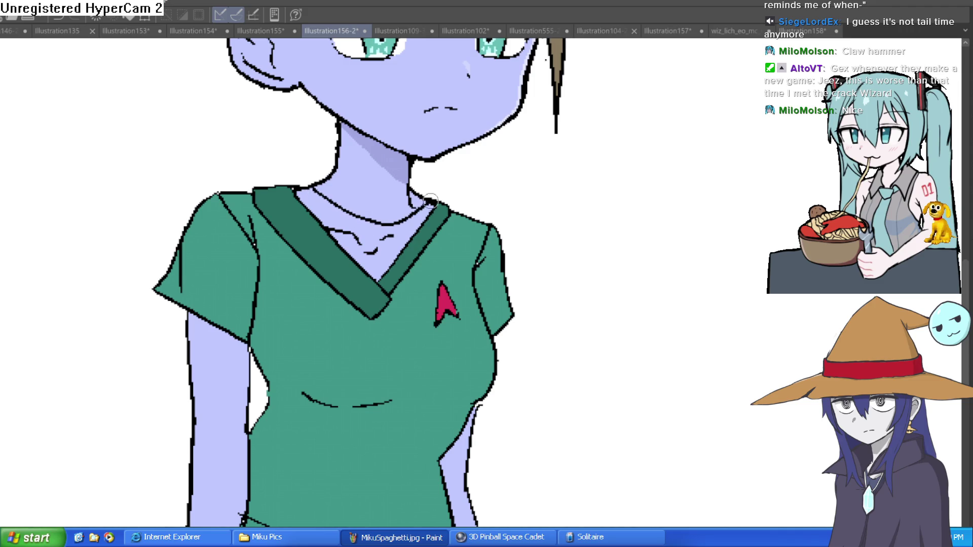
key("ctrl+z")
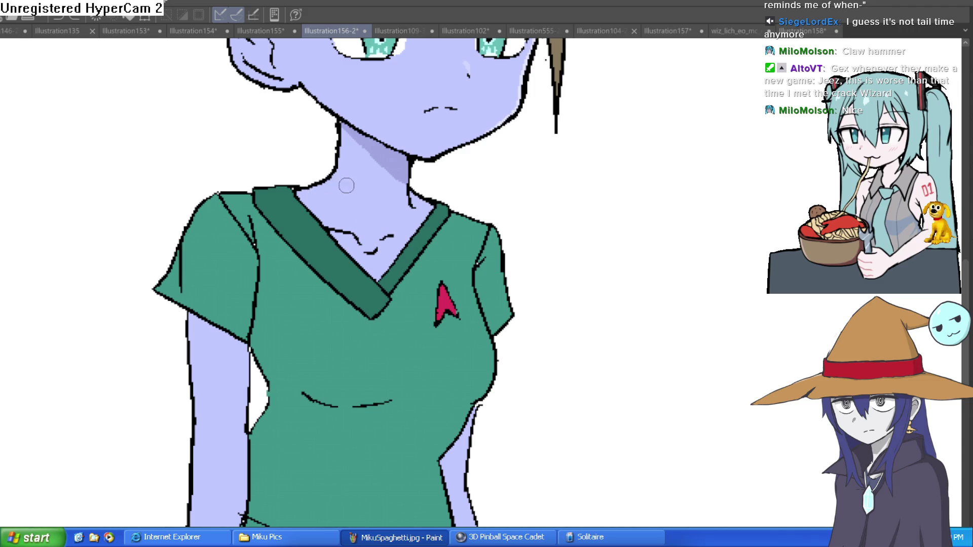
Draw neckline and right torso outline strokes, undoing the latest ones.
mouse_move(332, 153)
left_mouse_down()
mouse_move(413, 166)
mouse_move(411, 200)
left_mouse_up()
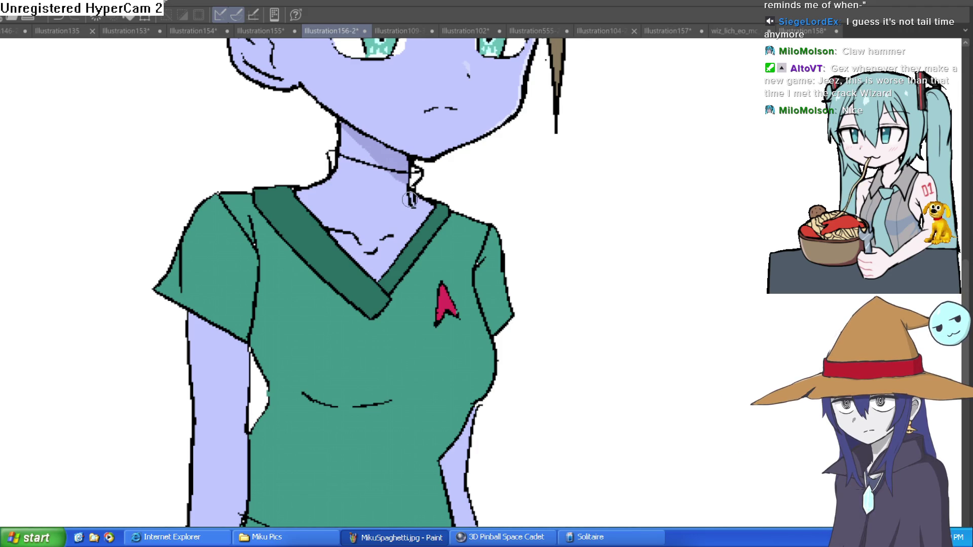
left_click_drag(327, 182, 408, 201)
left_click_drag(469, 216, 453, 183)
mouse_move(411, 442)
left_mouse_down()
mouse_move(495, 311)
mouse_move(484, 297)
left_mouse_up()
left_click_drag(455, 234, 405, 147)
left_click_drag(365, 203, 394, 311)
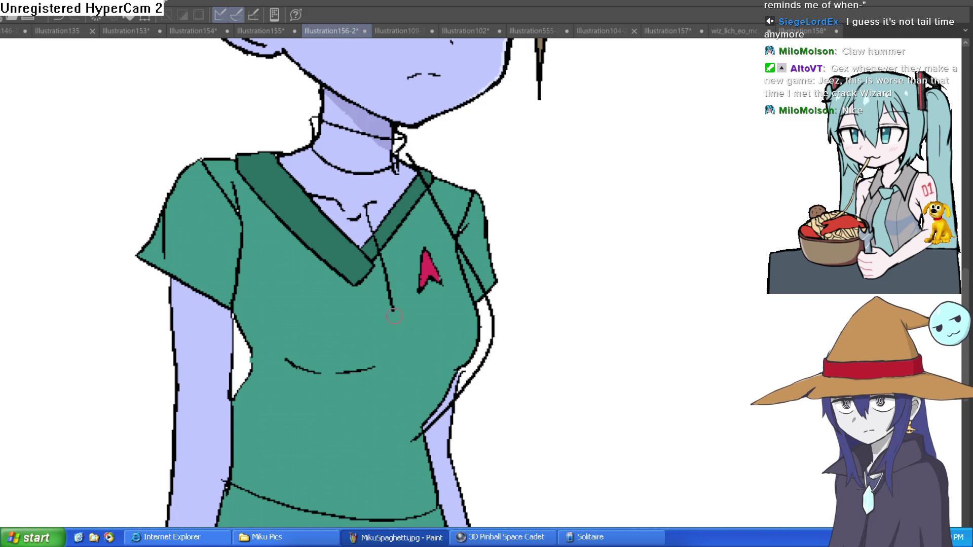
key("ctrl+z")
key("ctrl+z")
key("ctrl+z")
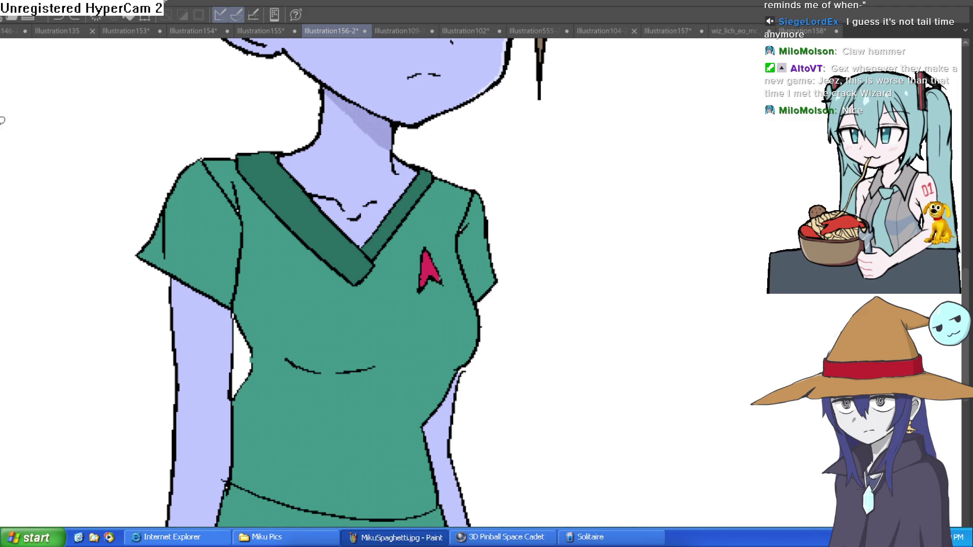
Draw a lasso selection around the girl's body below the head.
mouse_move(375, 130)
left_mouse_down()
mouse_move(214, 124)
mouse_move(86, 462)
mouse_move(86, 524)
mouse_move(375, 478)
mouse_move(601, 104)
mouse_move(591, 38)
mouse_move(600, 37)
mouse_move(509, 163)
mouse_move(428, 169)
left_mouse_up()
scroll(87, 507, "down", 5)
scroll(597, 35, "up", 5)
scroll(600, 36, "up", 3)
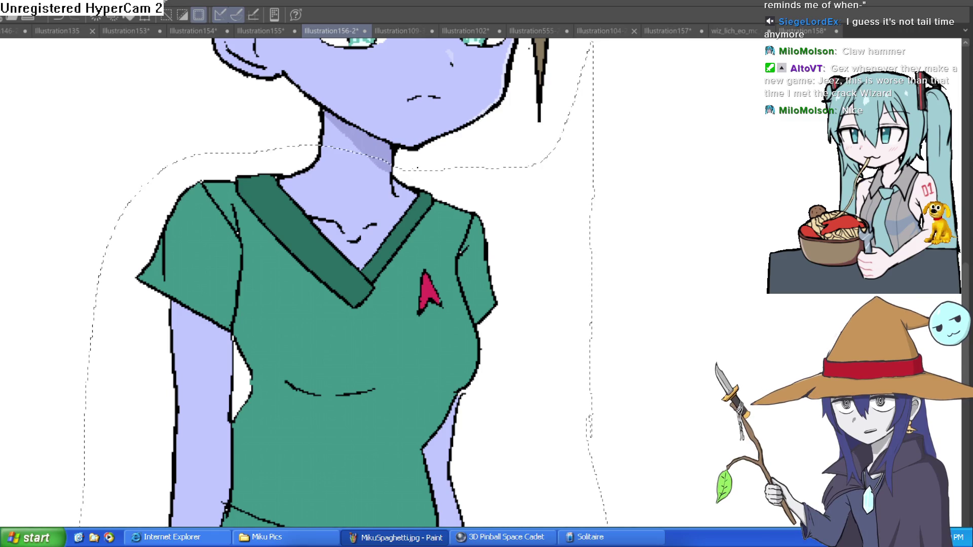
Fade the selected shirt and body area, then clear the selection.
key("Delete")
key("ctrl+z")
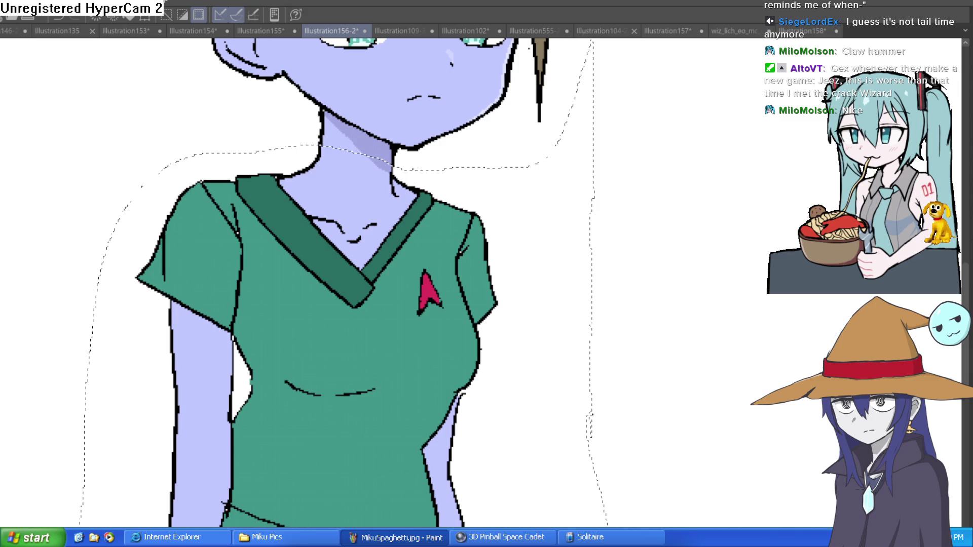
key("Delete")
key("ctrl+d")
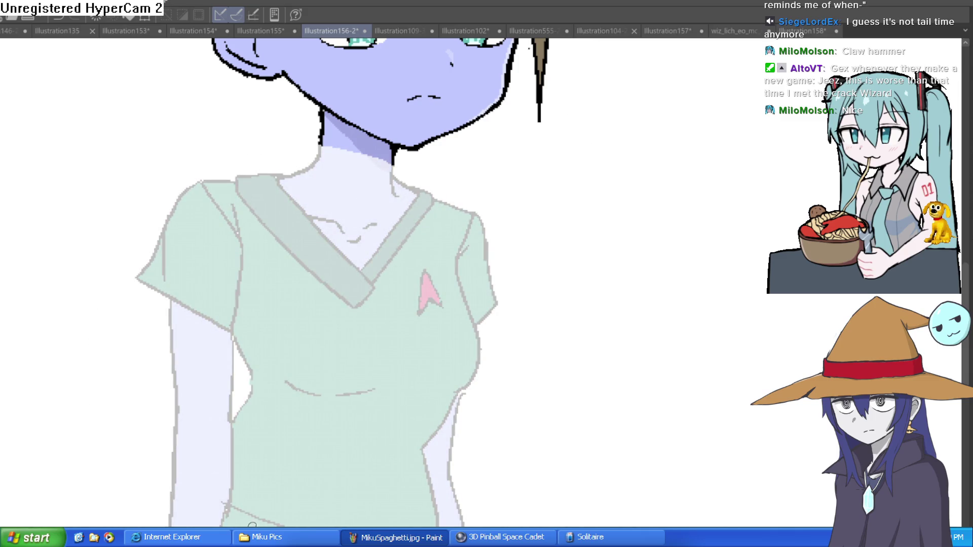
Zoom onto the neck and sketch a high collar line and torso strokes down the shirt front.
scroll(539, 407, "down", 2)
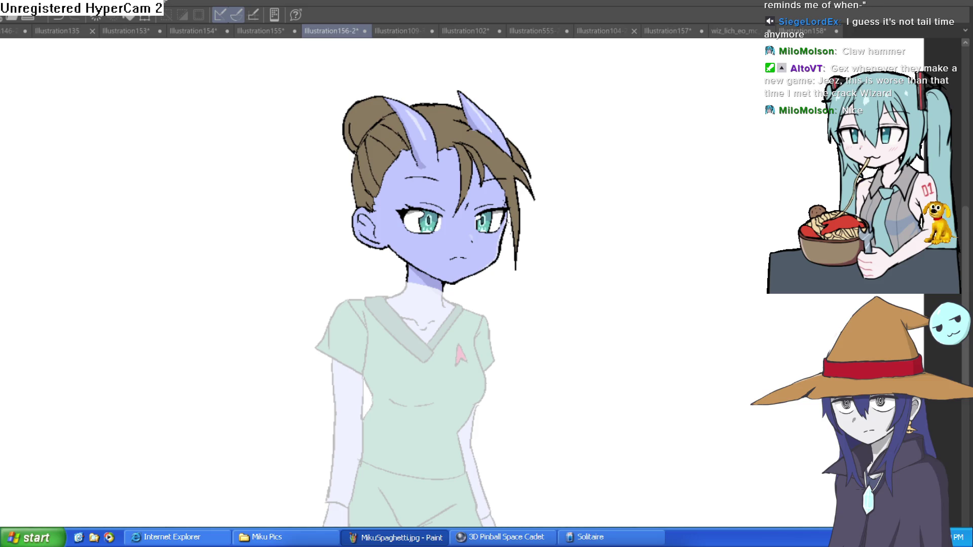
left_click(446, 305)
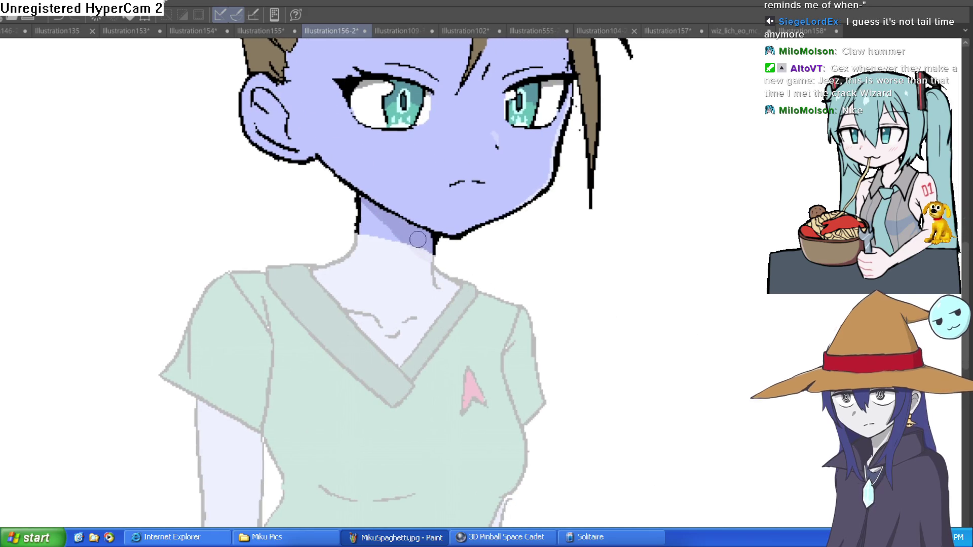
mouse_move(358, 240)
left_mouse_down()
mouse_move(441, 260)
mouse_move(439, 287)
mouse_move(413, 293)
mouse_move(346, 261)
mouse_move(348, 236)
left_mouse_up()
mouse_move(491, 280)
left_mouse_down()
mouse_move(482, 221)
mouse_move(473, 235)
mouse_move(455, 203)
mouse_move(529, 283)
mouse_move(499, 375)
mouse_move(416, 440)
left_mouse_up()
mouse_move(408, 202)
left_mouse_down()
mouse_move(447, 306)
mouse_move(421, 412)
mouse_move(403, 442)
mouse_move(328, 431)
mouse_move(278, 381)
left_mouse_up()
mouse_move(274, 367)
left_mouse_down()
mouse_move(267, 309)
mouse_move(316, 279)
left_mouse_up()
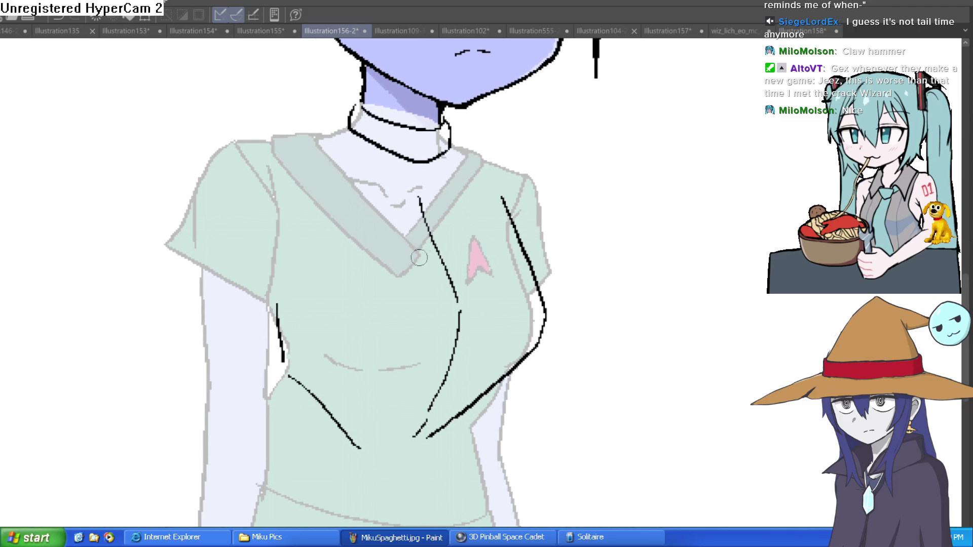
left_click_drag(317, 145, 330, 170)
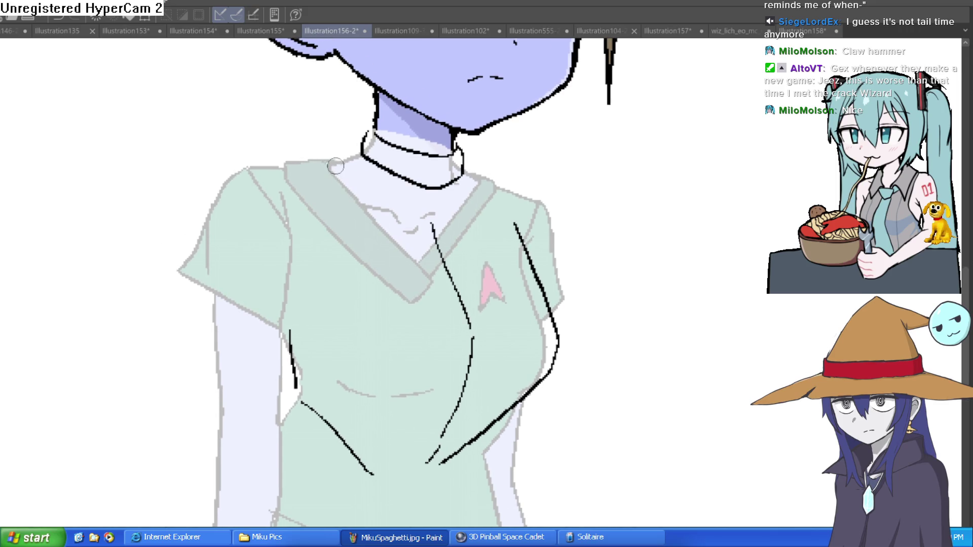
mouse_move(431, 237)
left_mouse_down()
mouse_move(372, 205)
mouse_move(293, 135)
mouse_move(353, 150)
mouse_move(254, 114)
mouse_move(304, 191)
mouse_move(410, 241)
left_mouse_up()
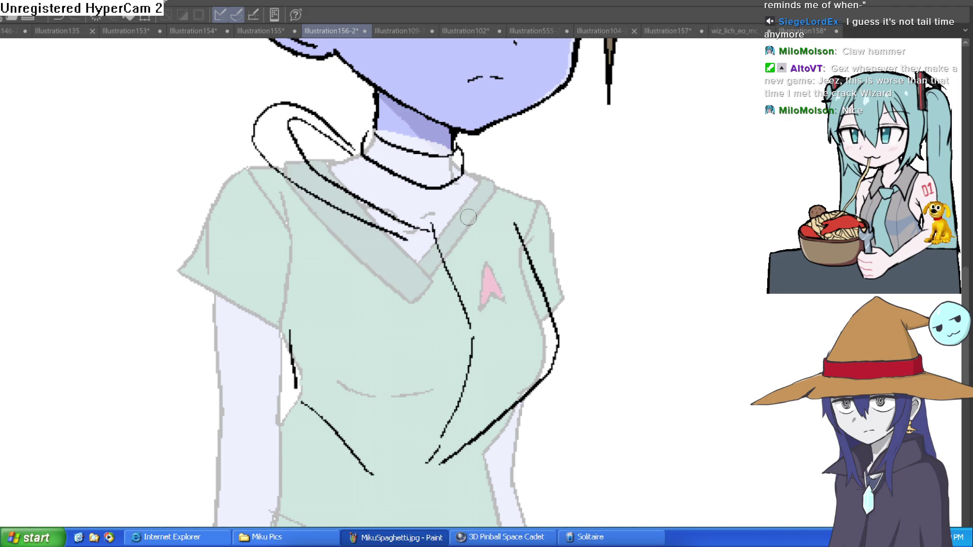
key("ctrl+z")
key("ctrl+z")
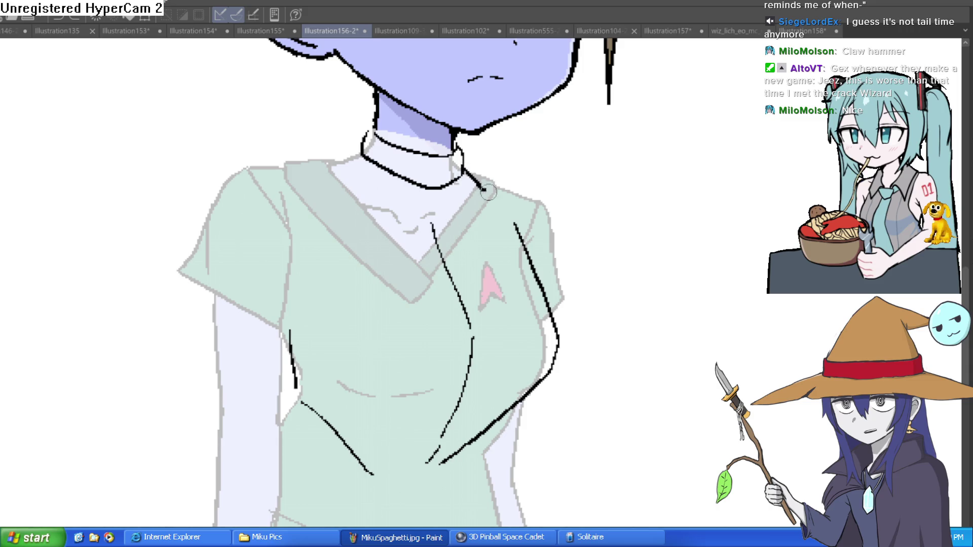
left_click_drag(468, 207, 467, 169)
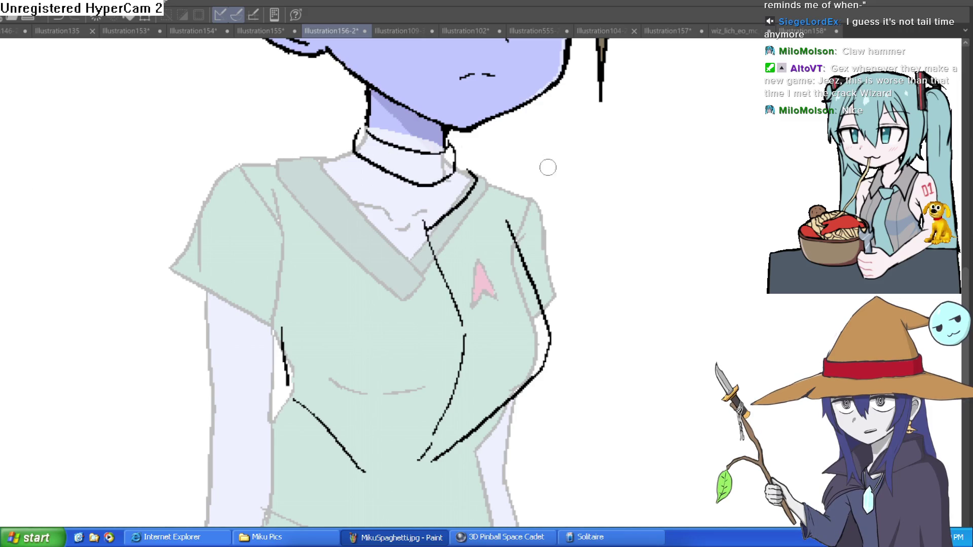
scroll(545, 173, "up", 1)
Sketch lines from collar to shoulders, down the left sleeve, and both shoulder pieces.
mouse_move(388, 238)
left_mouse_down()
mouse_move(330, 234)
mouse_move(263, 139)
mouse_move(287, 132)
mouse_move(216, 162)
left_mouse_up()
mouse_move(421, 249)
left_mouse_down()
mouse_move(410, 226)
mouse_move(467, 157)
mouse_move(421, 130)
left_mouse_up()
left_click_drag(528, 213, 501, 159)
mouse_move(438, 117)
left_mouse_down()
mouse_move(517, 135)
mouse_move(543, 227)
mouse_move(515, 284)
left_mouse_up()
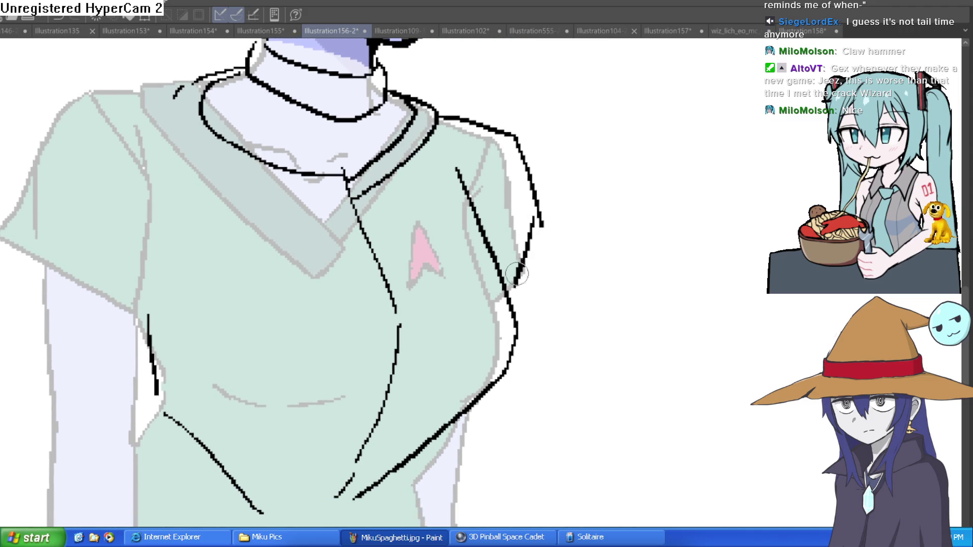
left_click_drag(502, 134, 511, 225)
key("ctrl+z")
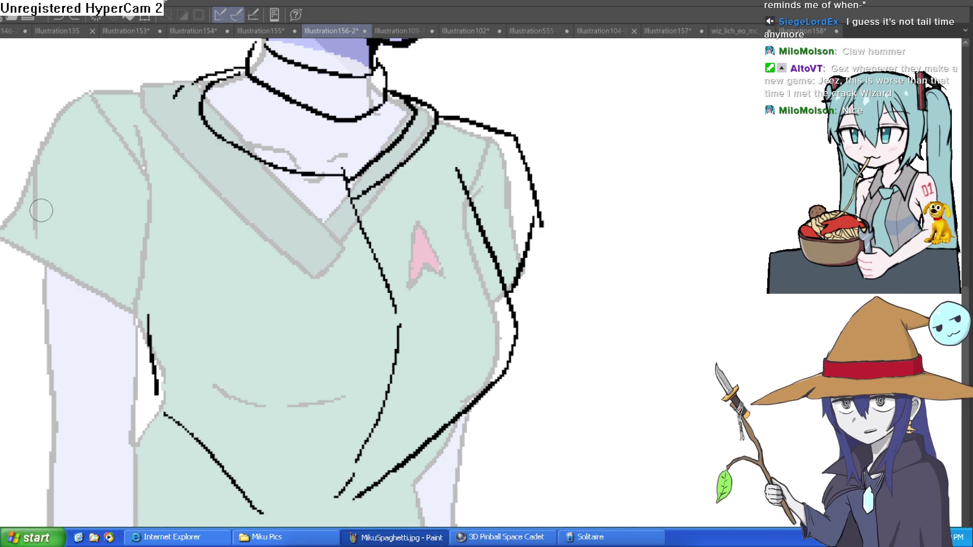
mouse_move(162, 91)
left_mouse_down()
mouse_move(266, 107)
mouse_move(248, 108)
mouse_move(122, 226)
mouse_move(175, 383)
mouse_move(251, 255)
mouse_move(250, 119)
mouse_move(149, 217)
mouse_move(166, 357)
left_mouse_up()
mouse_move(658, 187)
left_mouse_down()
mouse_move(662, 180)
mouse_move(604, 163)
mouse_move(543, 178)
mouse_move(544, 193)
left_mouse_up()
mouse_move(458, 123)
left_mouse_down()
mouse_move(561, 104)
mouse_move(446, 161)
left_mouse_up()
mouse_move(208, 119)
left_mouse_down()
mouse_move(216, 91)
mouse_move(76, 73)
mouse_move(152, 124)
mouse_move(210, 119)
left_mouse_up()
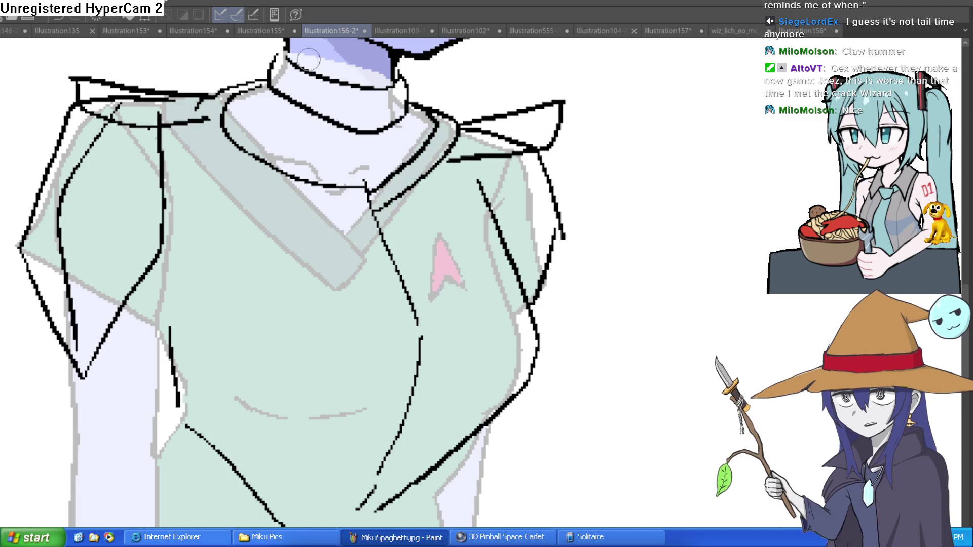
scroll(572, 200, "down", 4)
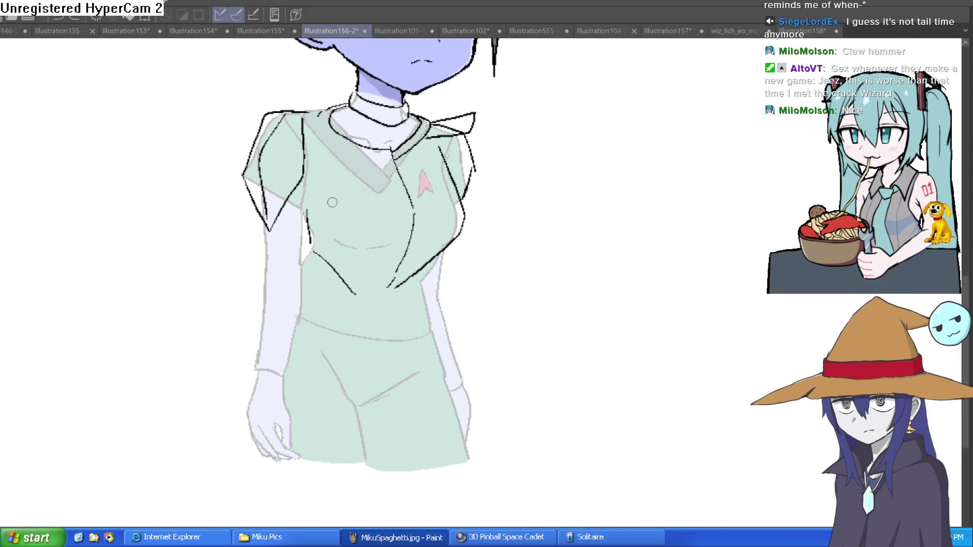
Ink the collar V, the line down from the shoulder, and the torso side up to the collar.
left_click_drag(375, 156, 305, 171)
left_click_drag(395, 154, 435, 160)
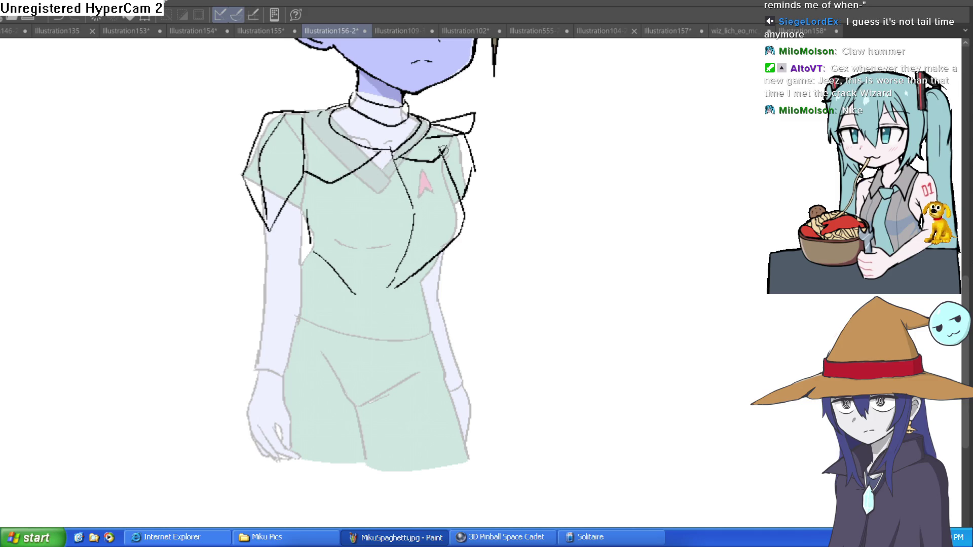
key("ctrl+z")
key("ctrl+z")
key("ctrl+y")
scroll(406, 211, "up", 2)
left_click_drag(407, 235, 401, 209)
mouse_move(469, 217)
left_mouse_down()
mouse_move(436, 279)
mouse_move(392, 280)
left_mouse_up()
mouse_move(339, 266)
left_mouse_down()
mouse_move(242, 180)
mouse_move(232, 116)
mouse_move(228, 230)
left_mouse_up()
left_click_drag(232, 140, 234, 79)
mouse_move(201, 225)
left_mouse_down()
mouse_move(196, 208)
mouse_move(146, 169)
mouse_move(187, 241)
mouse_move(227, 215)
left_mouse_up()
Ink the left edges of the arm and torso, the sleeve cuff and the forearm edges.
left_click_drag(180, 142, 160, 44)
left_click_drag(146, 141, 135, 238)
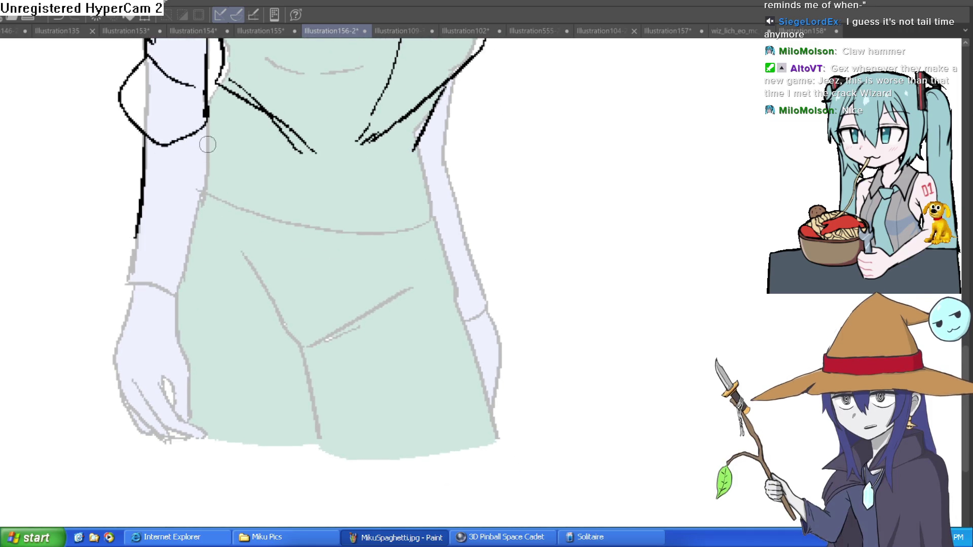
left_click_drag(207, 118, 196, 253)
left_click_drag(138, 236, 199, 227)
mouse_move(140, 217)
left_mouse_down()
mouse_move(119, 272)
mouse_move(130, 309)
left_mouse_up()
mouse_move(200, 234)
left_mouse_down()
mouse_move(198, 284)
mouse_move(178, 320)
left_mouse_up()
Ink the lowered hand's outlines and fingers.
mouse_move(171, 282)
left_mouse_down()
mouse_move(178, 174)
mouse_move(151, 322)
mouse_move(176, 346)
left_mouse_up()
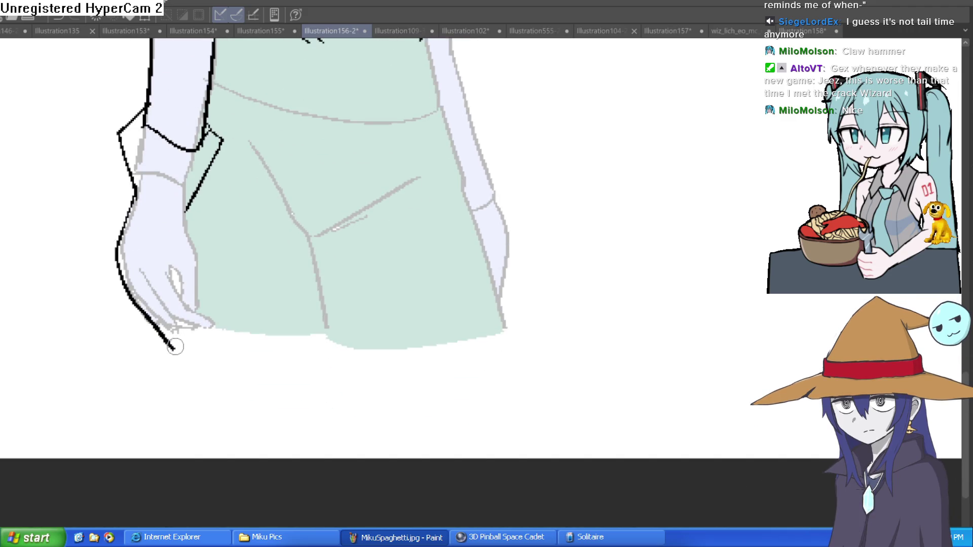
left_click_drag(160, 302, 191, 344)
mouse_move(190, 205)
left_mouse_down()
mouse_move(212, 317)
mouse_move(203, 327)
left_mouse_up()
mouse_move(196, 287)
left_mouse_down()
mouse_move(205, 348)
mouse_move(195, 361)
left_mouse_up()
left_click_drag(171, 349, 176, 347)
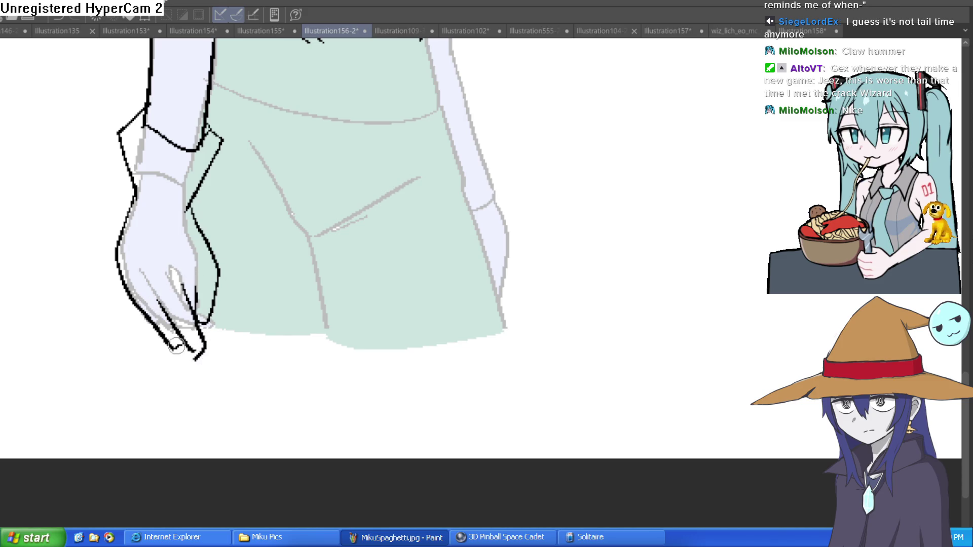
mouse_move(124, 296)
left_mouse_down()
mouse_move(161, 350)
mouse_move(181, 351)
left_mouse_up()
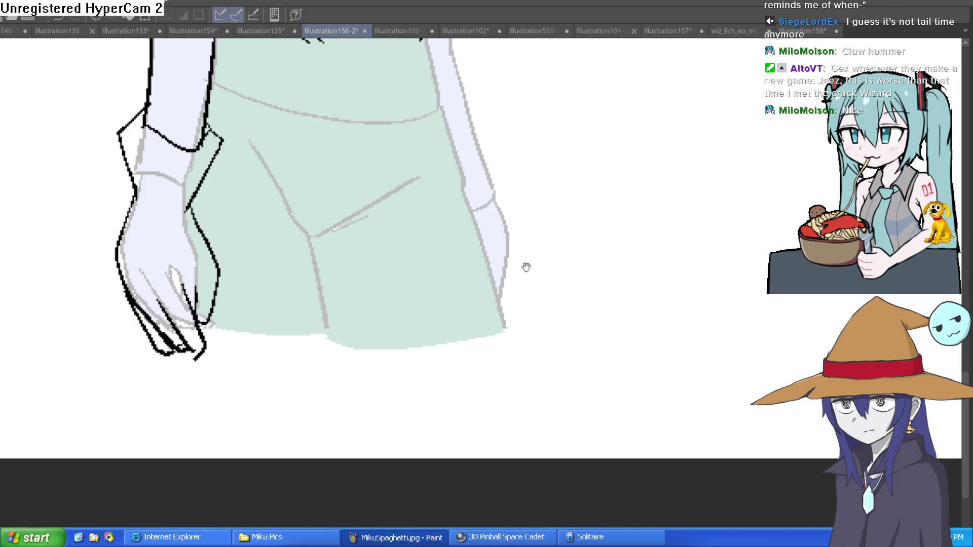
scroll(526, 267, "down", 3)
scroll(502, 315, "up", 1)
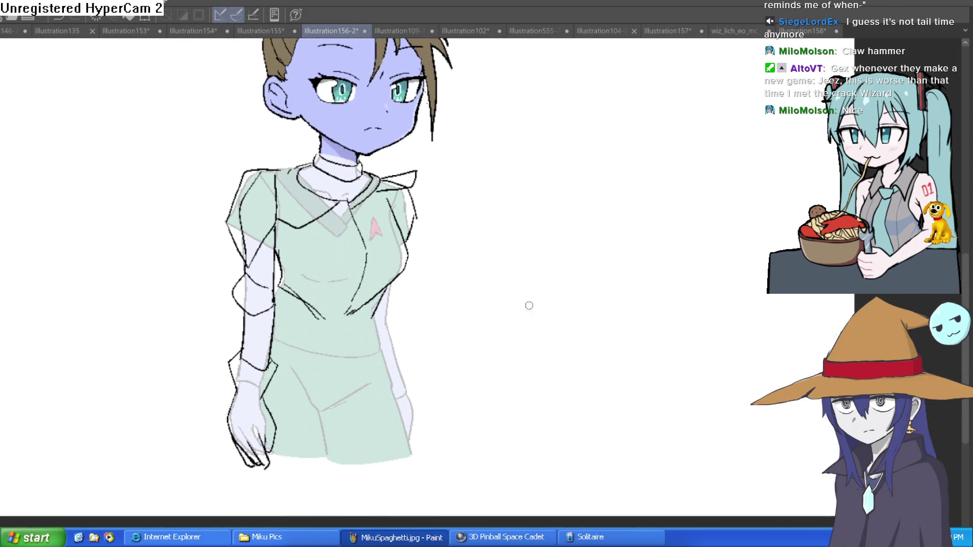
Ink a looped collar line along the shoulder plate and darken a short chest line.
scroll(330, 163, "up", 2)
left_click_drag(310, 167, 211, 152)
key("ctrl+z")
mouse_move(303, 178)
left_mouse_down()
mouse_move(185, 190)
mouse_move(307, 203)
left_mouse_up()
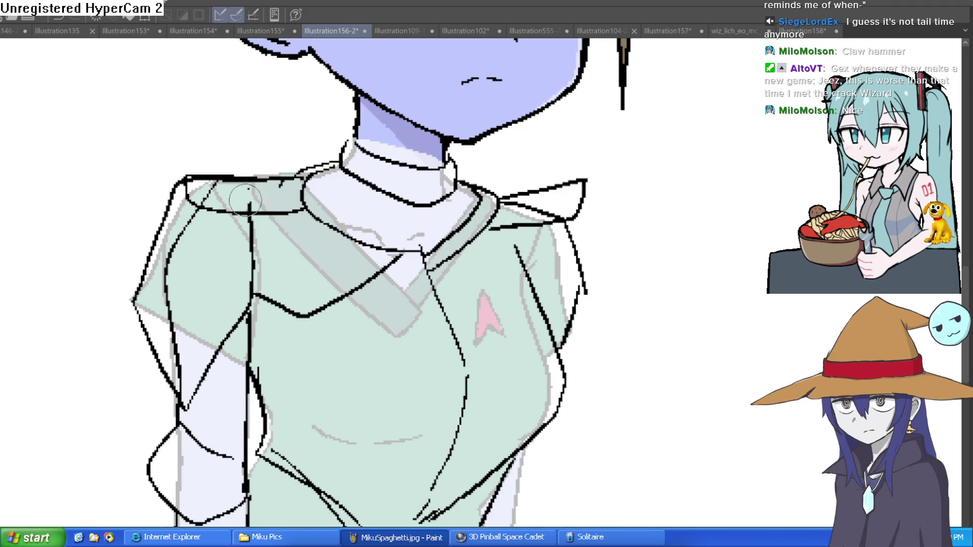
scroll(568, 174, "down", 2)
left_click_drag(600, 188, 339, 178)
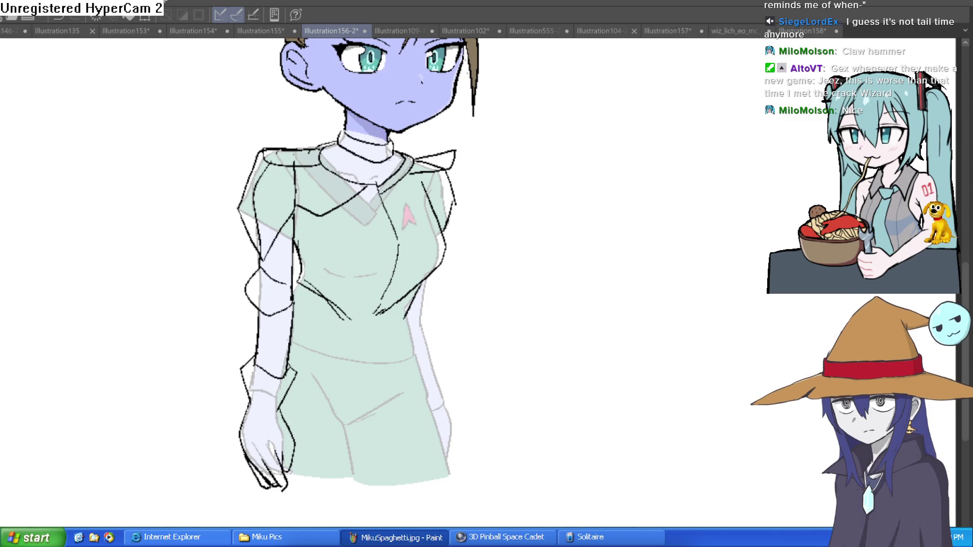
mouse_move(509, 286)
left_mouse_down()
mouse_move(504, 243)
mouse_move(415, 218)
left_mouse_up()
scroll(404, 216, "up", 3)
mouse_move(168, 206)
left_mouse_down()
mouse_move(180, 181)
mouse_move(208, 223)
mouse_move(198, 222)
left_mouse_up()
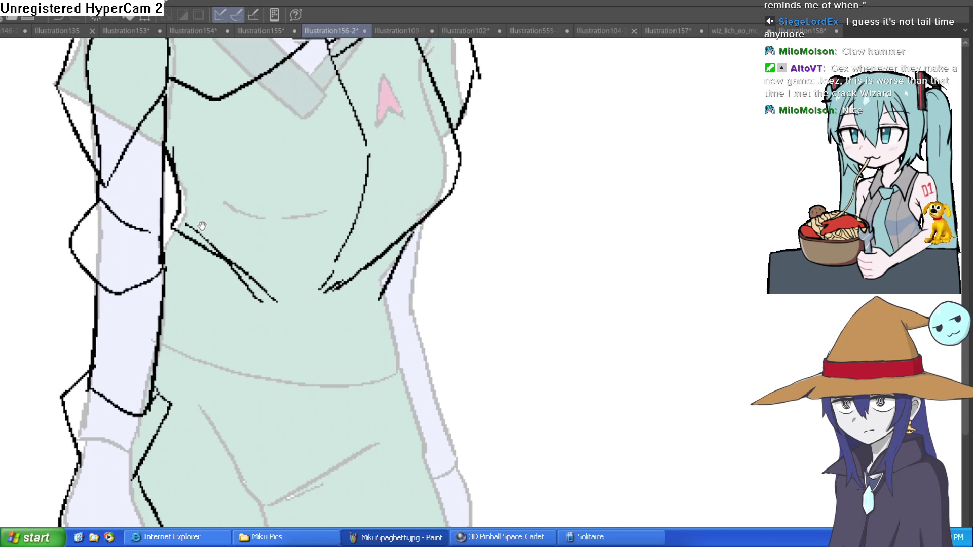
Ink a diagonal torso line, the waist fold lines and the waist's left side curve.
mouse_move(484, 256)
left_mouse_down()
mouse_move(476, 306)
mouse_move(473, 185)
left_mouse_up()
left_click_drag(409, 136, 274, 254)
mouse_move(161, 149)
left_mouse_down()
mouse_move(223, 243)
mouse_move(291, 250)
left_mouse_up()
mouse_move(387, 170)
left_mouse_down()
mouse_move(329, 253)
mouse_move(267, 271)
mouse_move(286, 276)
left_mouse_up()
mouse_move(212, 262)
left_mouse_down()
mouse_move(170, 202)
mouse_move(157, 148)
left_mouse_up()
mouse_move(396, 222)
left_mouse_down()
mouse_move(382, 218)
mouse_move(374, 342)
mouse_move(330, 329)
mouse_move(271, 265)
mouse_move(203, 363)
mouse_move(142, 368)
left_mouse_up()
Ink the hip flap outline, waistband and pocket details.
left_click_drag(128, 305, 220, 326)
left_click_drag(141, 256, 231, 293)
left_click_drag(320, 281, 369, 242)
left_click_drag(337, 313, 376, 284)
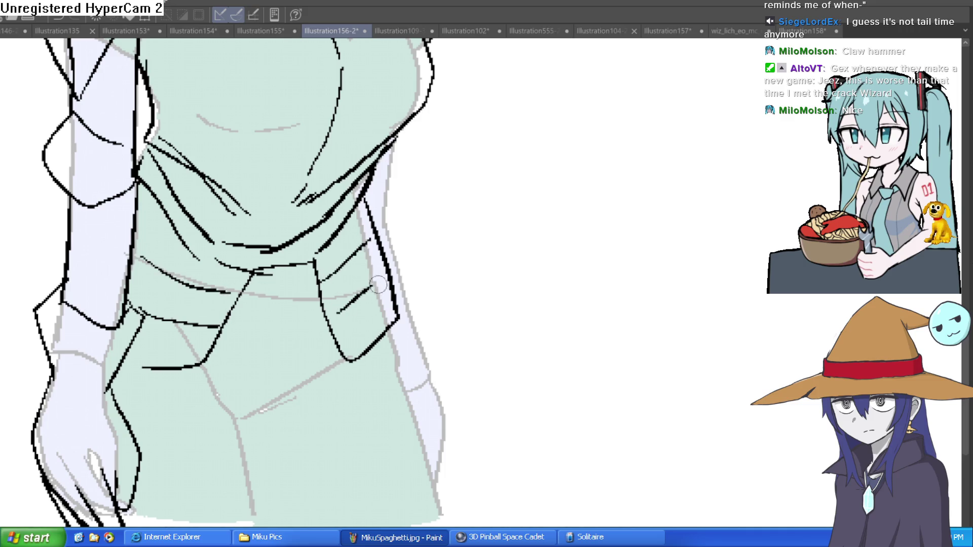
mouse_move(464, 289)
left_mouse_down()
mouse_move(452, 250)
mouse_move(321, 241)
left_mouse_up()
left_click_drag(332, 287, 328, 299)
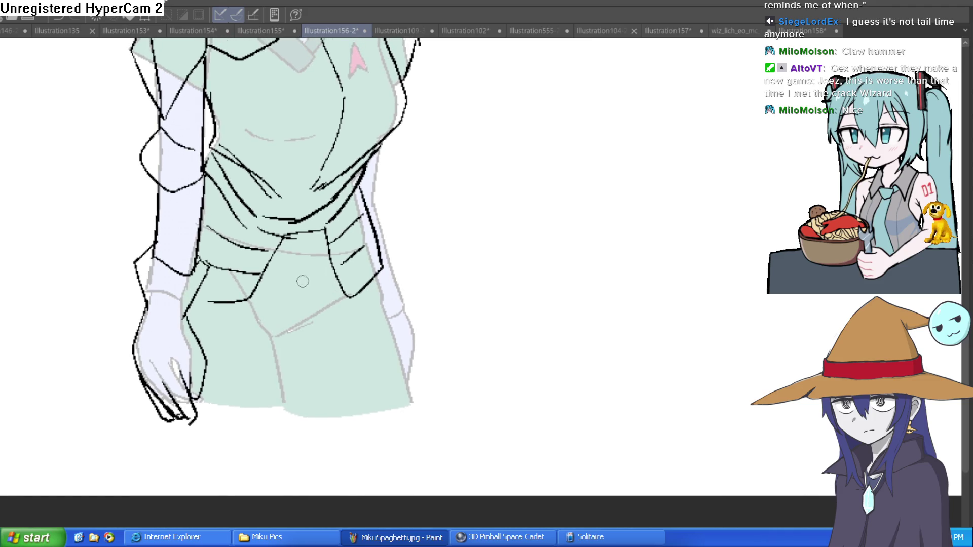
Ink the leg line, lower hem, right leg side and a diagonal leg fold.
left_click_drag(304, 268, 280, 361)
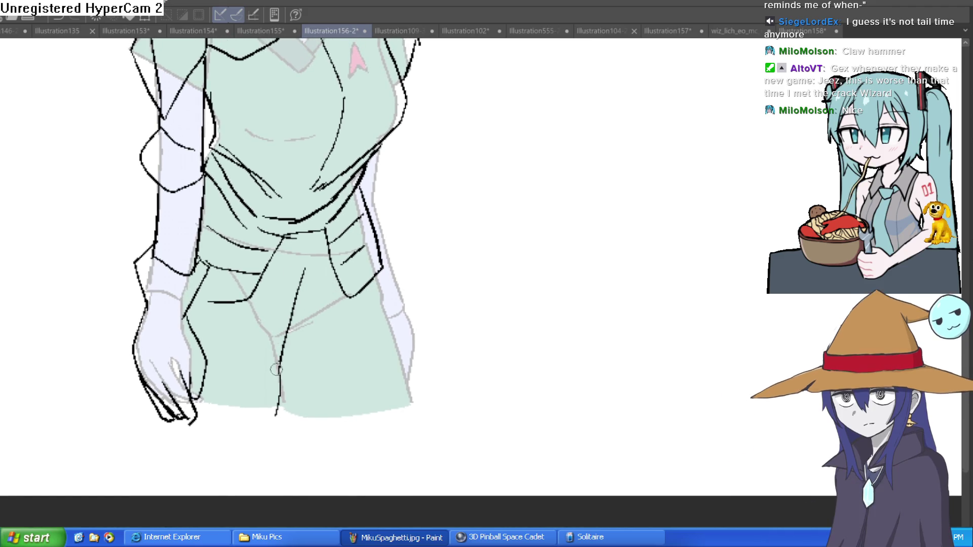
key("ctrl+z")
left_click_drag(251, 302, 295, 410)
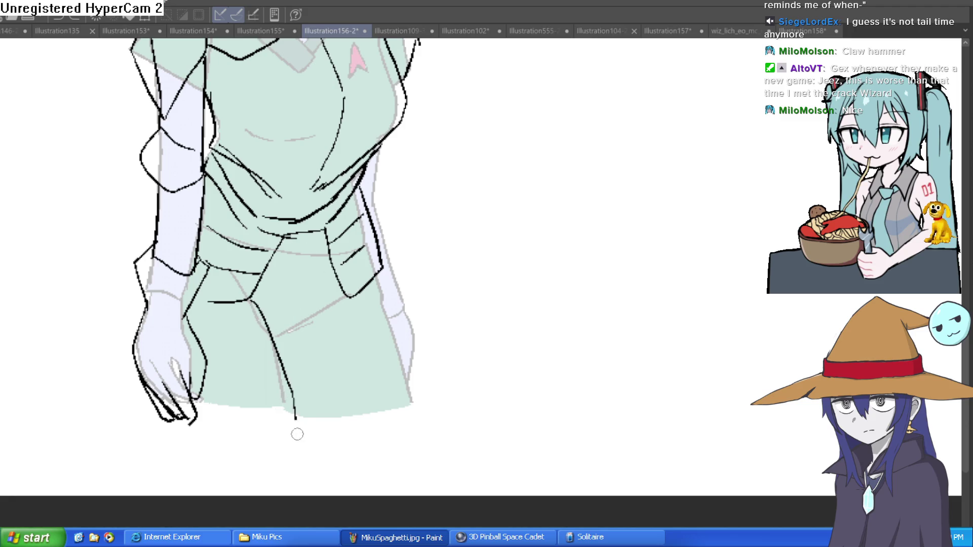
mouse_move(191, 423)
left_mouse_down()
mouse_move(202, 448)
mouse_move(257, 468)
mouse_move(289, 441)
left_mouse_up()
mouse_move(379, 277)
left_mouse_down()
mouse_move(415, 414)
mouse_move(367, 455)
mouse_move(298, 419)
left_mouse_up()
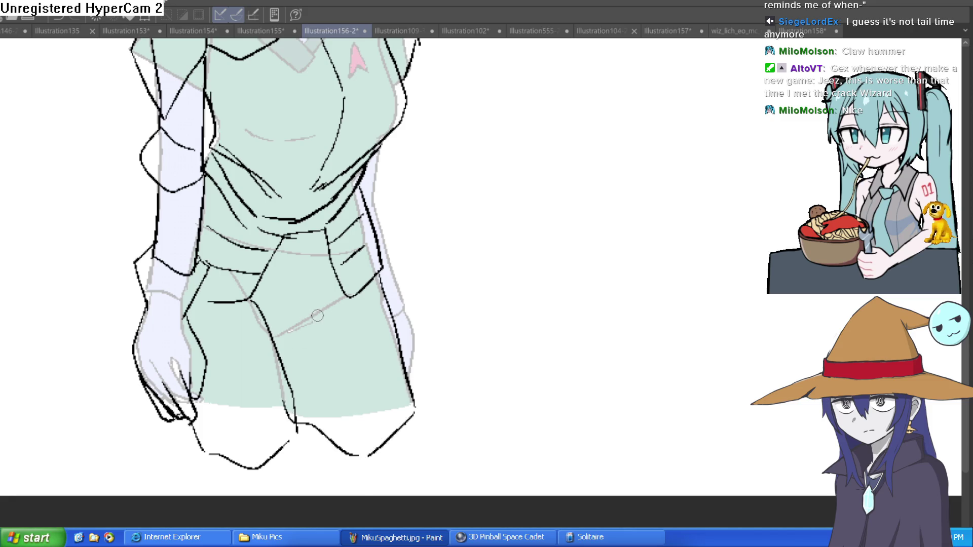
mouse_move(285, 344)
left_mouse_down()
mouse_move(402, 203)
mouse_move(343, 231)
left_mouse_up()
Ink the square belt buckle and the belt band extending from it.
left_click_drag(269, 269, 274, 300)
left_click_drag(274, 300, 325, 285)
left_click_drag(313, 250, 320, 288)
mouse_move(319, 251)
left_mouse_down()
mouse_move(238, 276)
mouse_move(199, 277)
left_mouse_up()
left_click_drag(281, 284, 192, 304)
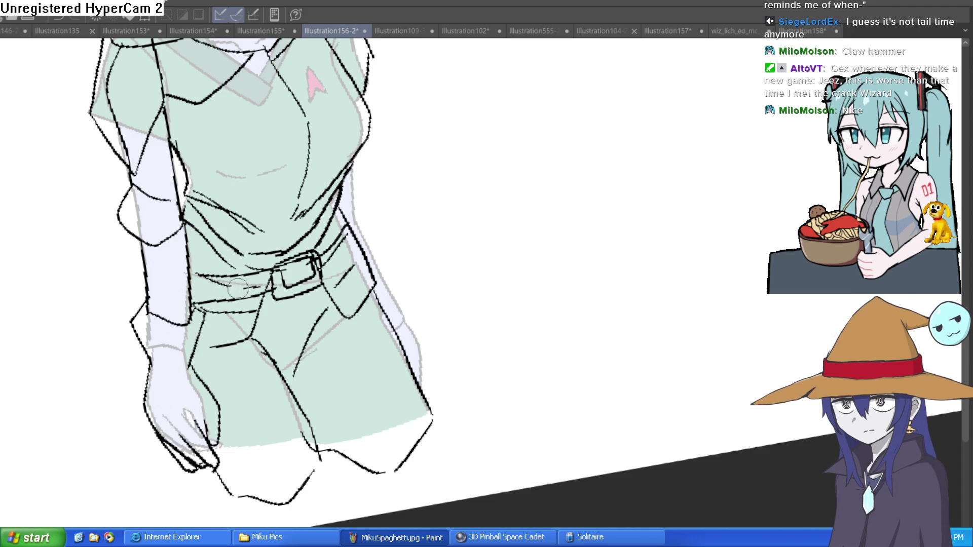
mouse_move(278, 267)
left_mouse_down()
mouse_move(474, 248)
mouse_move(413, 322)
mouse_move(452, 267)
left_mouse_up()
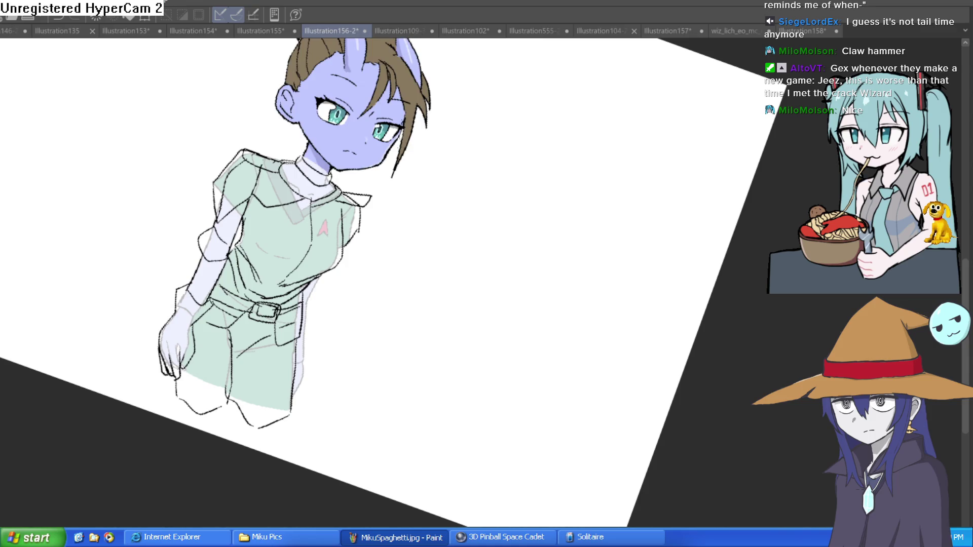
mouse_move(452, 267)
left_mouse_down()
mouse_move(551, 251)
mouse_move(512, 219)
mouse_move(514, 302)
mouse_move(506, 278)
left_mouse_up()
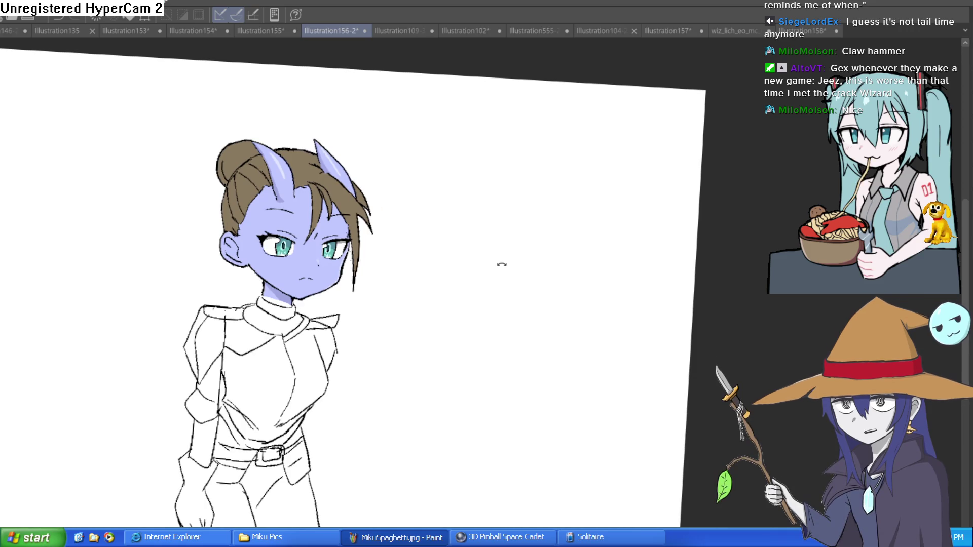
Straighten the canvas and paint the torso and sleeve cuff flat grey.
mouse_move(457, 253)
left_mouse_down()
mouse_move(436, 263)
mouse_move(441, 229)
left_mouse_up()
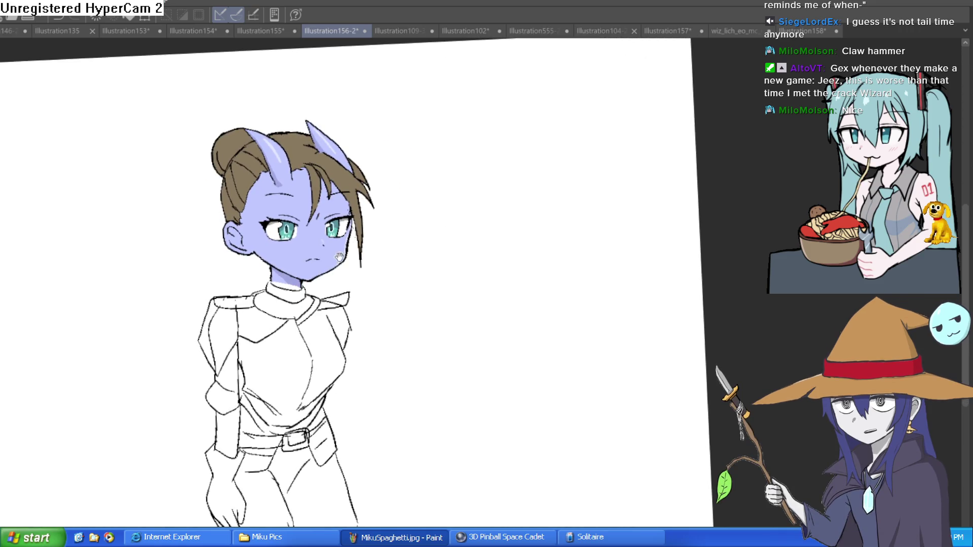
left_click_drag(337, 253, 325, 238)
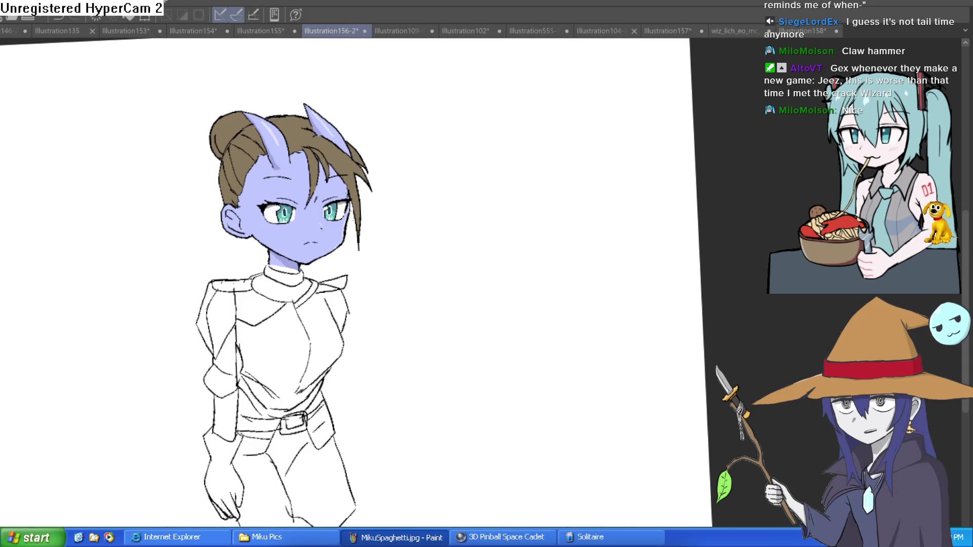
mouse_move(291, 356)
left_mouse_down()
mouse_move(330, 333)
mouse_move(321, 327)
left_mouse_up()
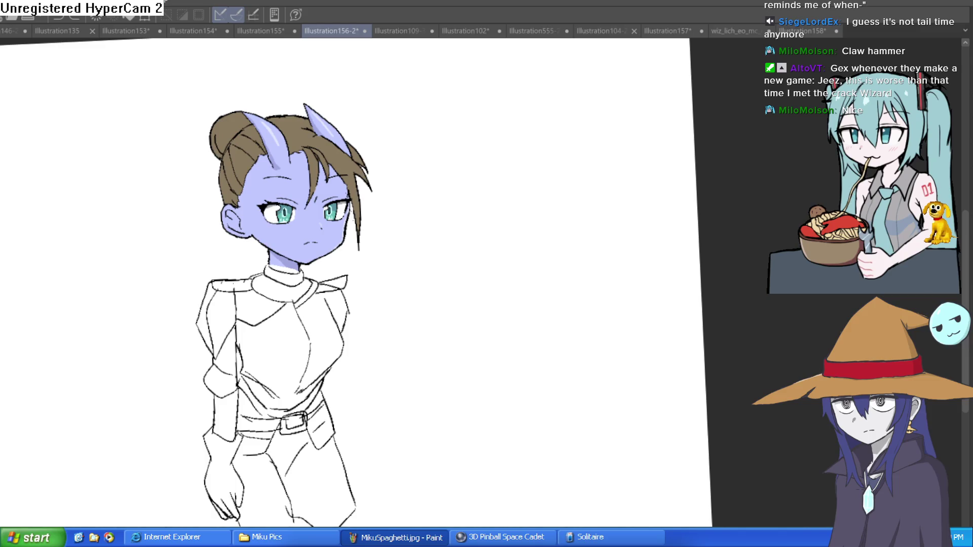
mouse_move(271, 359)
left_mouse_down()
mouse_move(332, 330)
mouse_move(267, 292)
mouse_move(332, 282)
mouse_move(236, 284)
mouse_move(208, 327)
mouse_move(238, 351)
left_mouse_up()
mouse_move(228, 386)
left_mouse_down()
mouse_move(245, 360)
mouse_move(263, 431)
left_mouse_up()
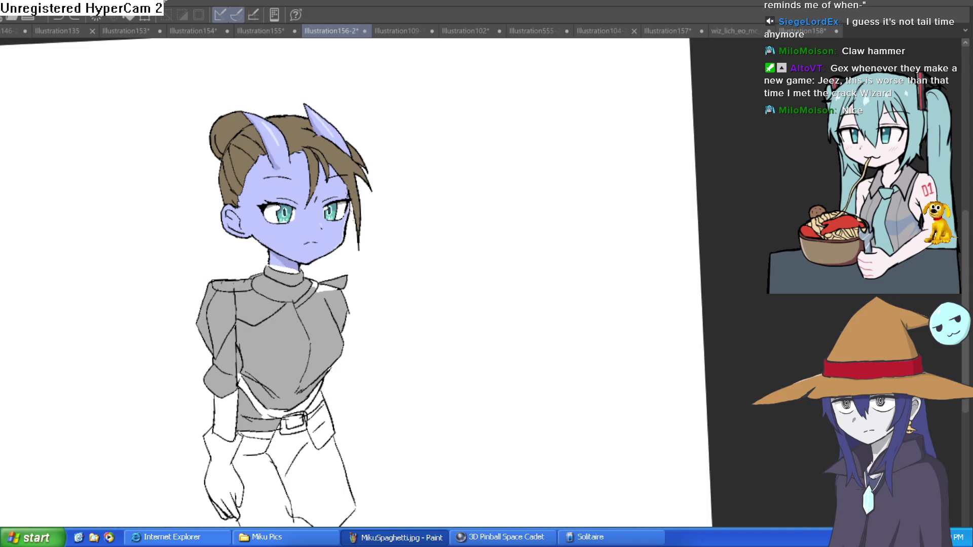
scroll(355, 355, "up", 5)
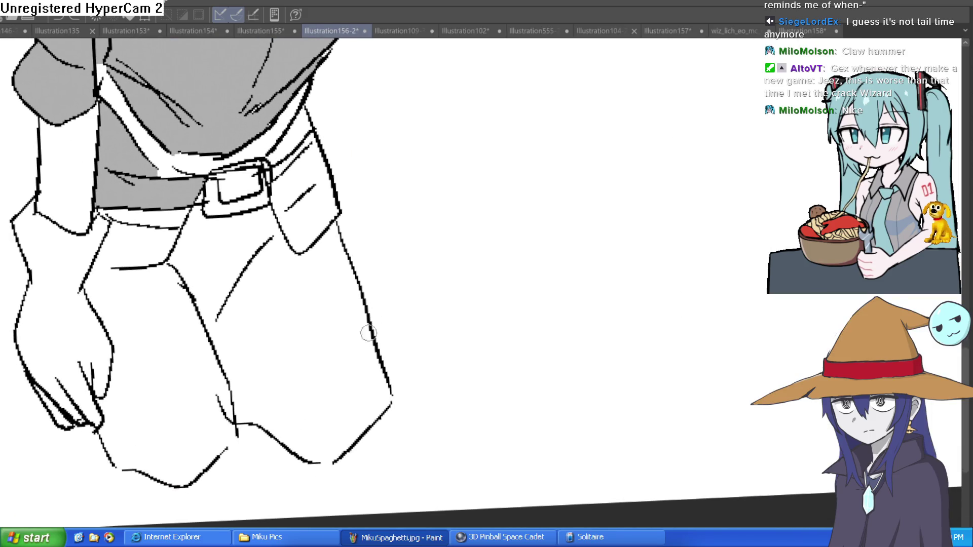
Close gaps in the trouser outline and bucket-fill the left trouser leg, hand and sleeve grey.
left_click_drag(221, 454, 226, 432)
left_click_drag(187, 288, 170, 256)
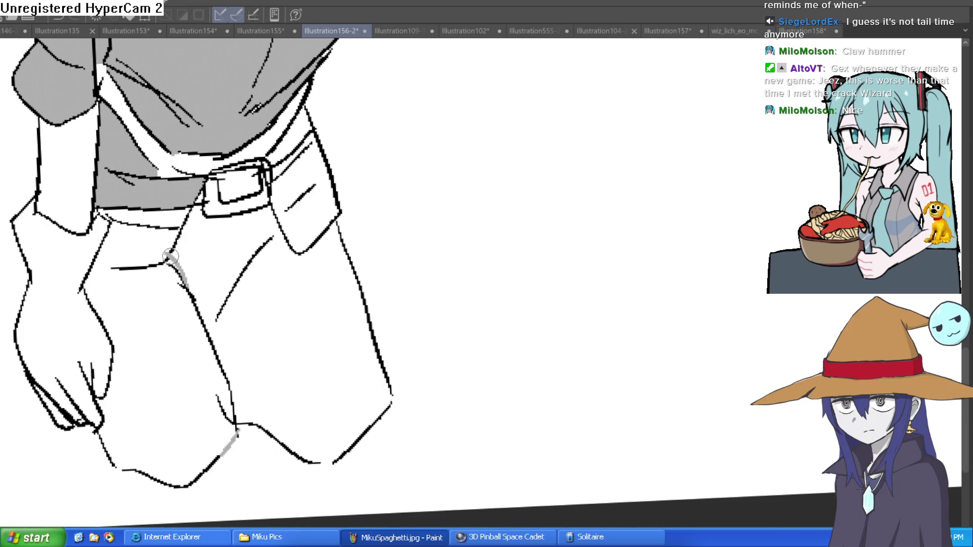
left_click(140, 351)
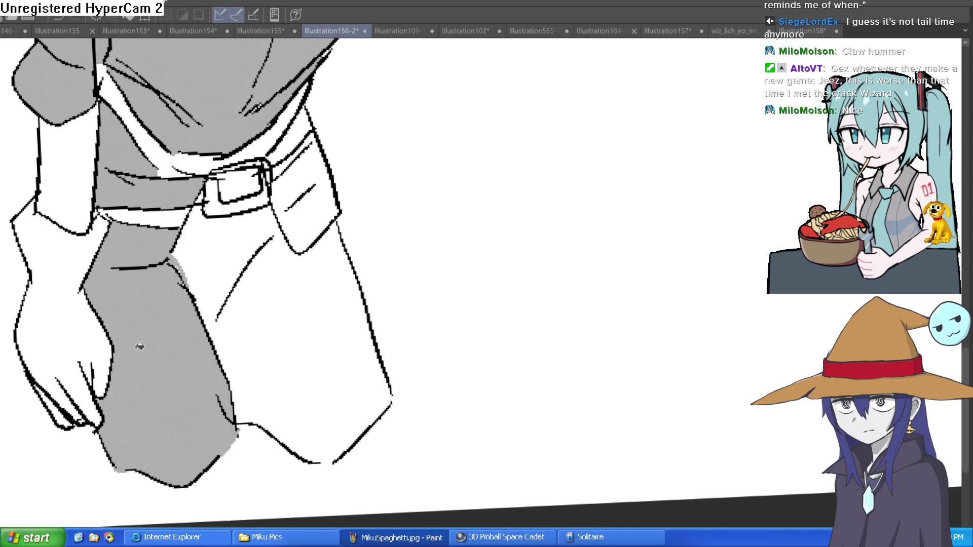
left_click(87, 311)
left_click(85, 205)
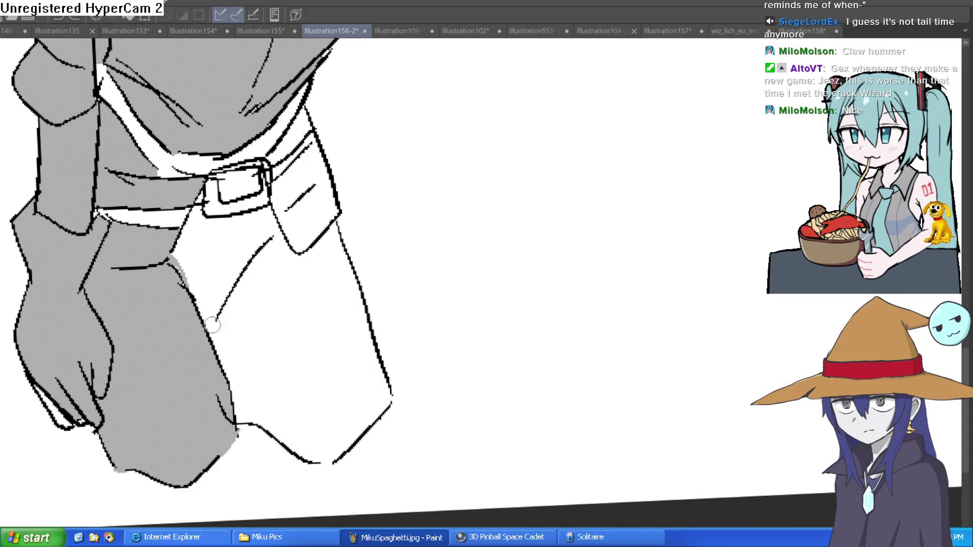
Seal the remaining trouser gaps and fill the right leg and belt-area gaps grey, undoing a leaked fill.
left_click_drag(212, 325, 281, 228)
left_click(304, 291)
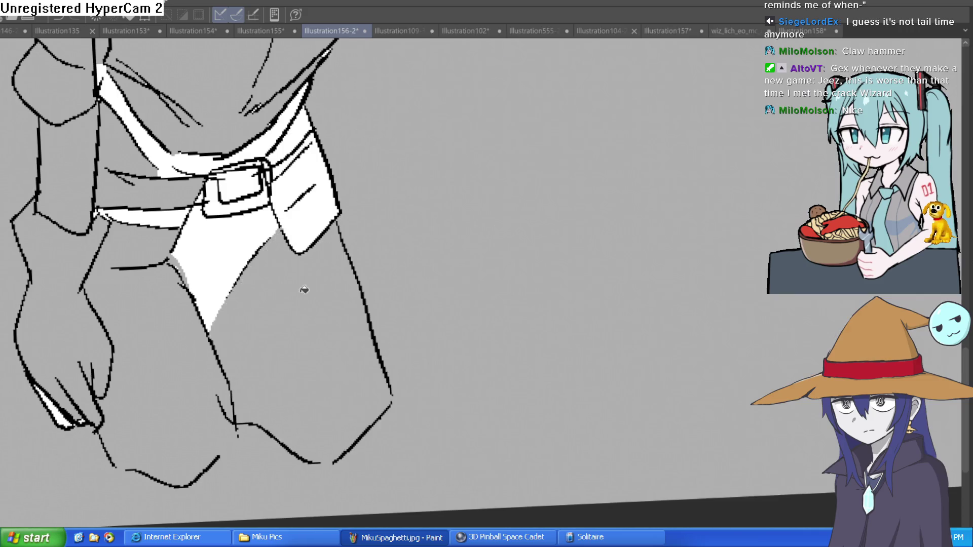
key("ctrl+z")
left_click_drag(338, 462, 311, 459)
left_click(338, 365)
left_click(310, 189)
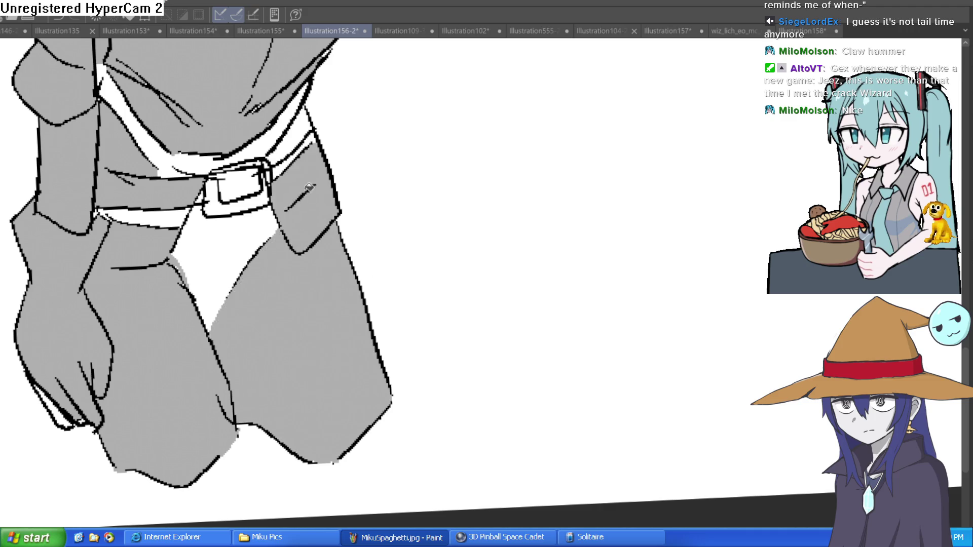
left_click(295, 140)
left_click(256, 135)
scroll(378, 303, "up", 10)
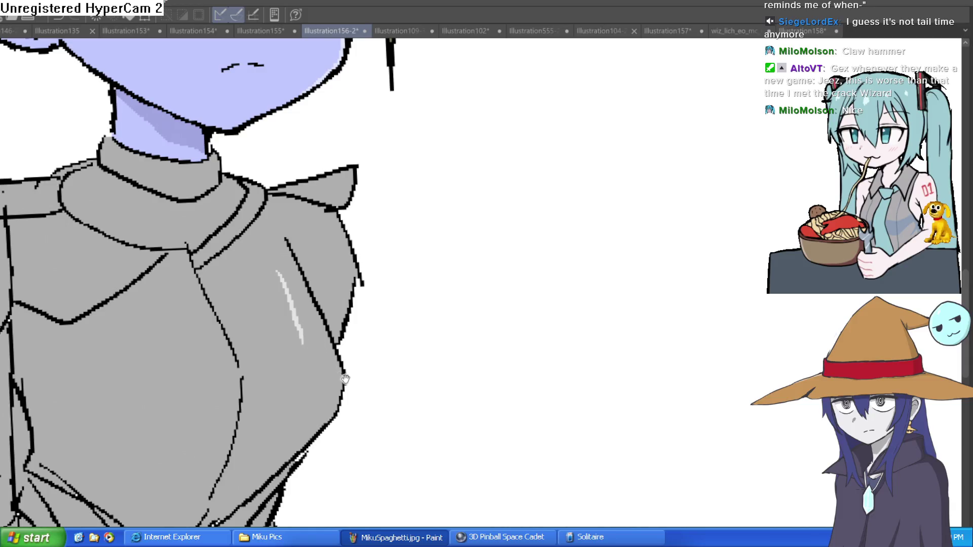
Replace the old sleeve highlight with white streaks down the sleeve and chest, then fade them.
key("p")
left_click_drag(308, 206, 332, 277)
mouse_move(311, 185)
left_mouse_down()
mouse_move(337, 309)
mouse_move(295, 405)
left_mouse_up()
mouse_move(349, 312)
left_mouse_down()
mouse_move(319, 354)
mouse_move(347, 294)
mouse_move(453, 203)
left_mouse_up()
left_click_drag(263, 158, 258, 375)
mouse_move(280, 350)
left_mouse_down()
mouse_move(297, 256)
mouse_move(263, 159)
left_mouse_up()
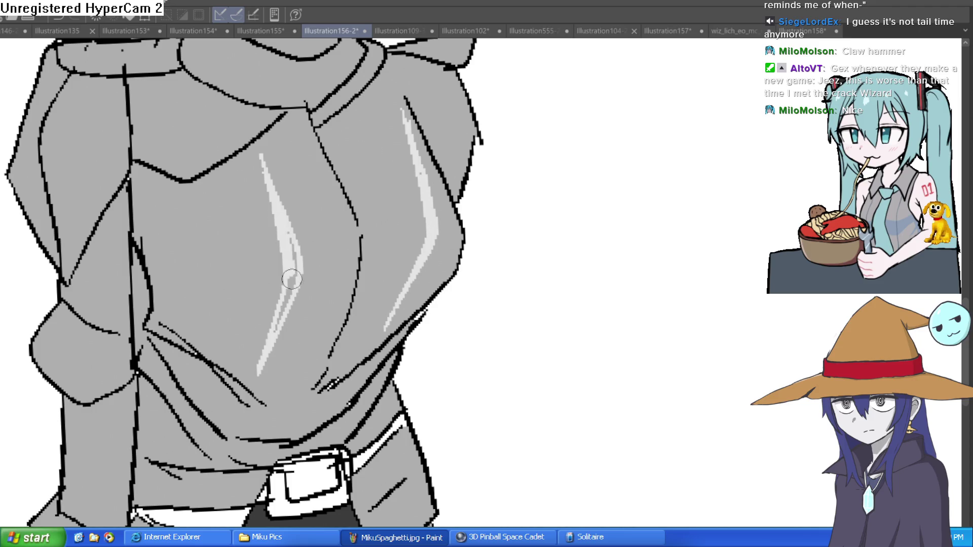
scroll(381, 210, "down", 5)
left_click_drag(574, 204, 551, 250)
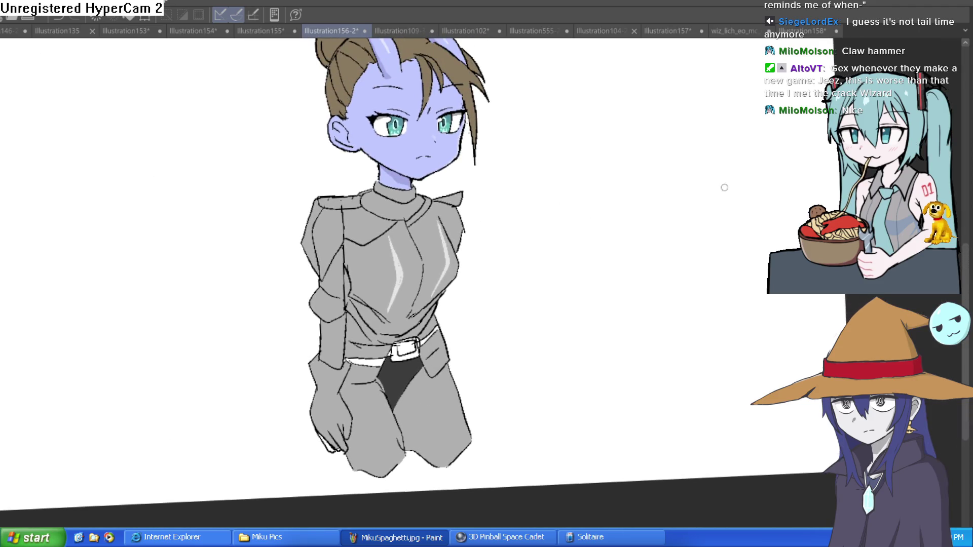
key("ctrl+z")
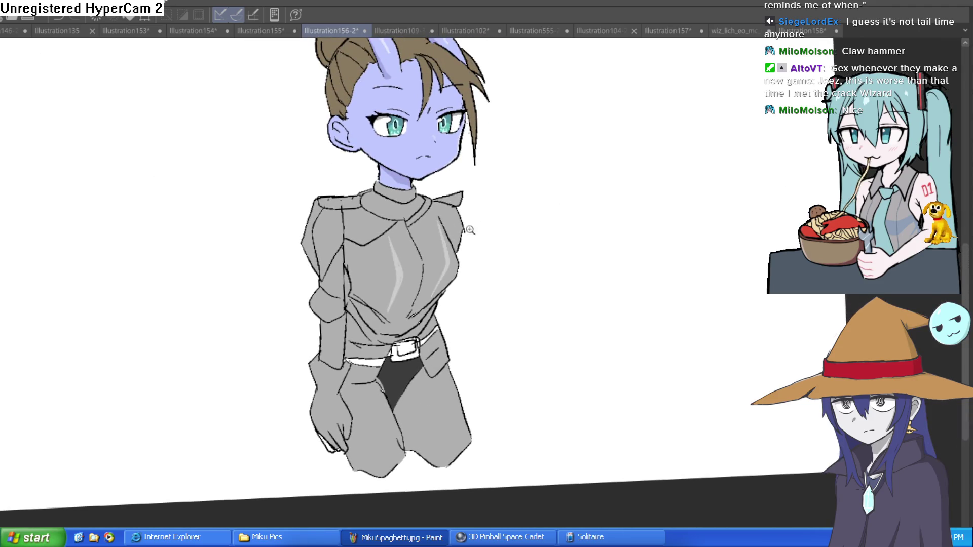
scroll(377, 235, "up", 5)
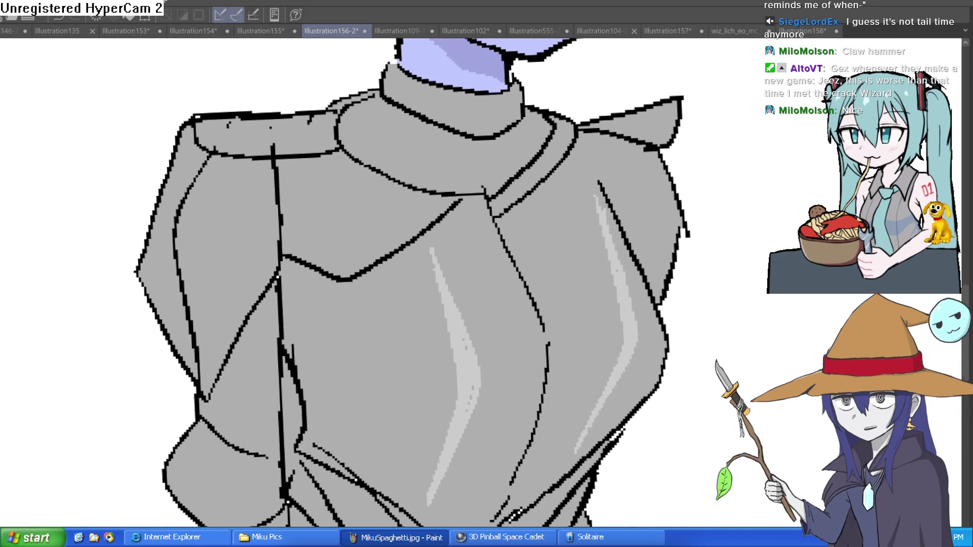
Draw the dark grey chest trim band and dab six rivets along it.
mouse_move(441, 199)
left_mouse_down()
mouse_move(324, 250)
mouse_move(283, 229)
left_mouse_up()
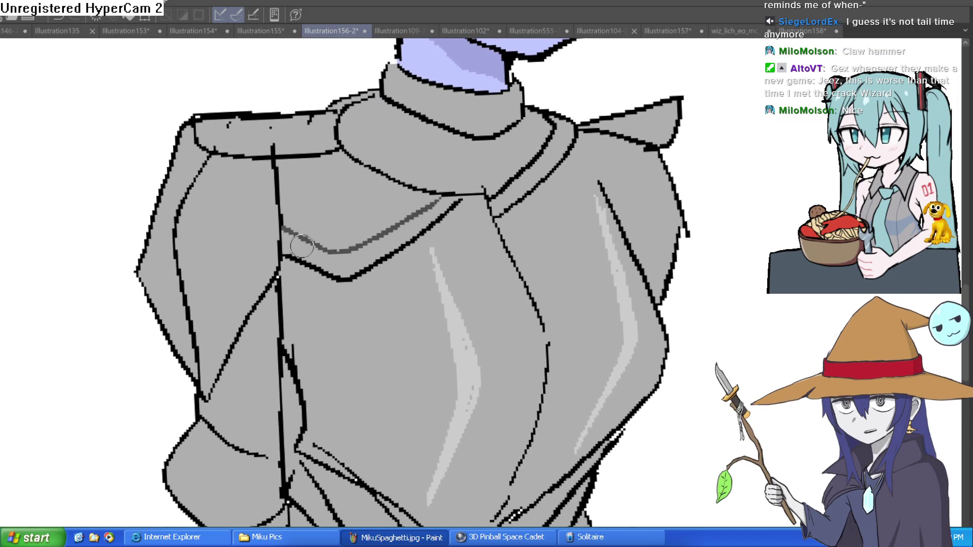
left_click(294, 246)
left_click(323, 260)
left_click(349, 264)
left_click(383, 245)
left_click(412, 228)
left_click(436, 204)
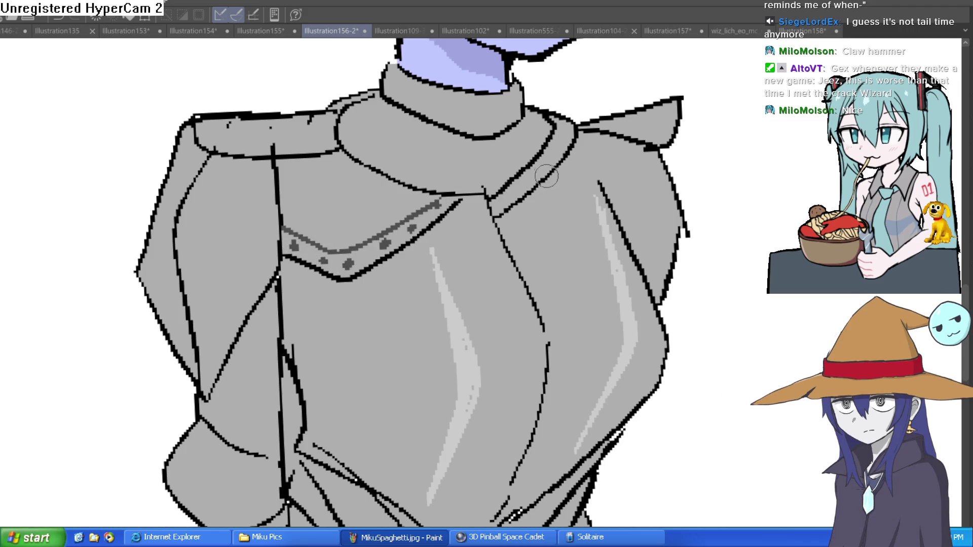
Draw the trim band across the right shoulder armour and dab five rivets along it.
mouse_move(494, 204)
left_mouse_down()
mouse_move(561, 211)
mouse_move(653, 149)
left_mouse_up()
left_click_drag(513, 191, 578, 200)
key("ctrl+z")
left_click(517, 191)
left_click(545, 193)
left_click(572, 201)
left_click(602, 164)
left_click(621, 146)
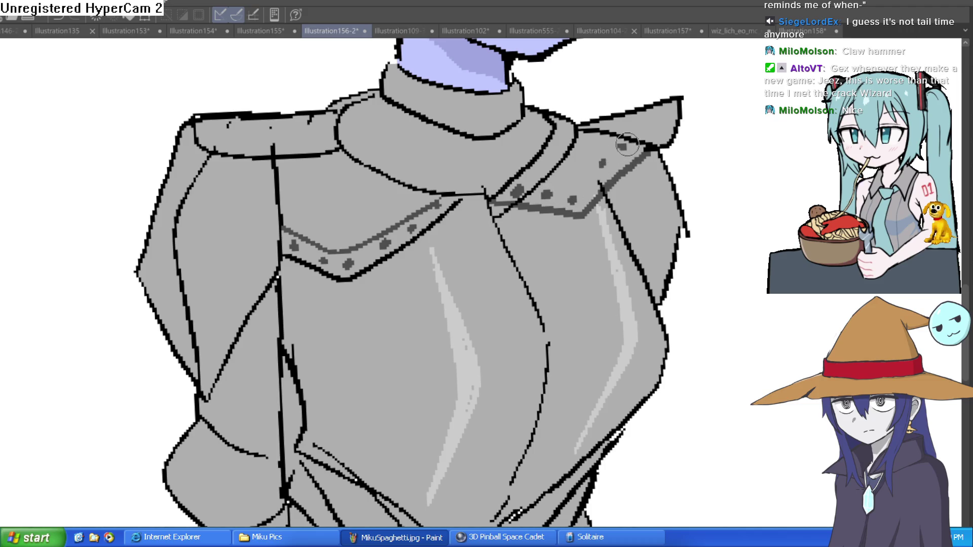
scroll(687, 158, "down", 5)
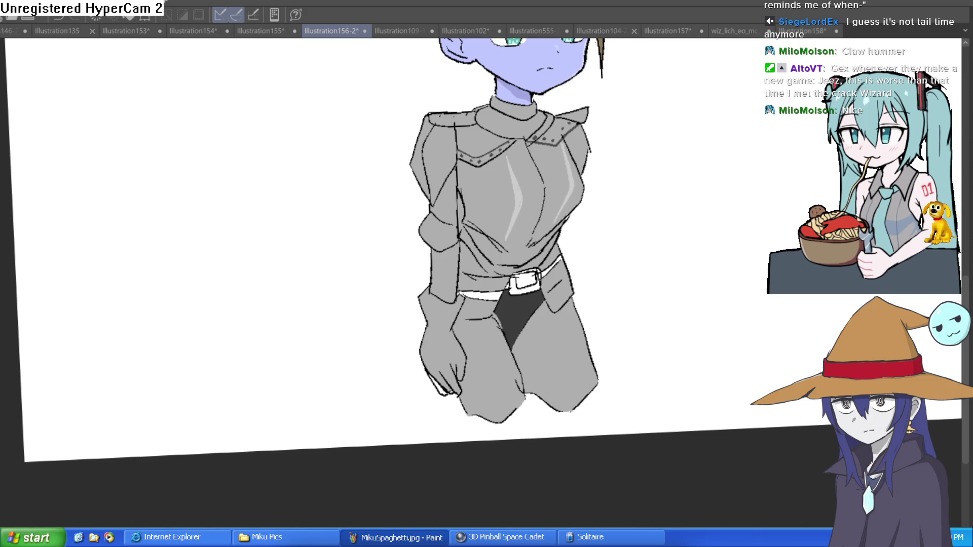
Fill the diagonal strap and the belt straps brown with the bucket.
scroll(551, 260, "up", 5)
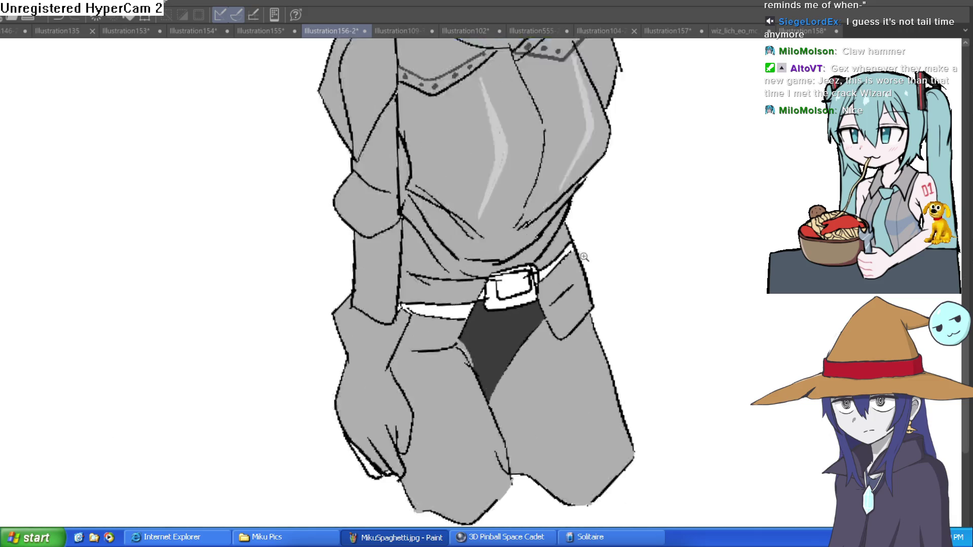
left_click(566, 251)
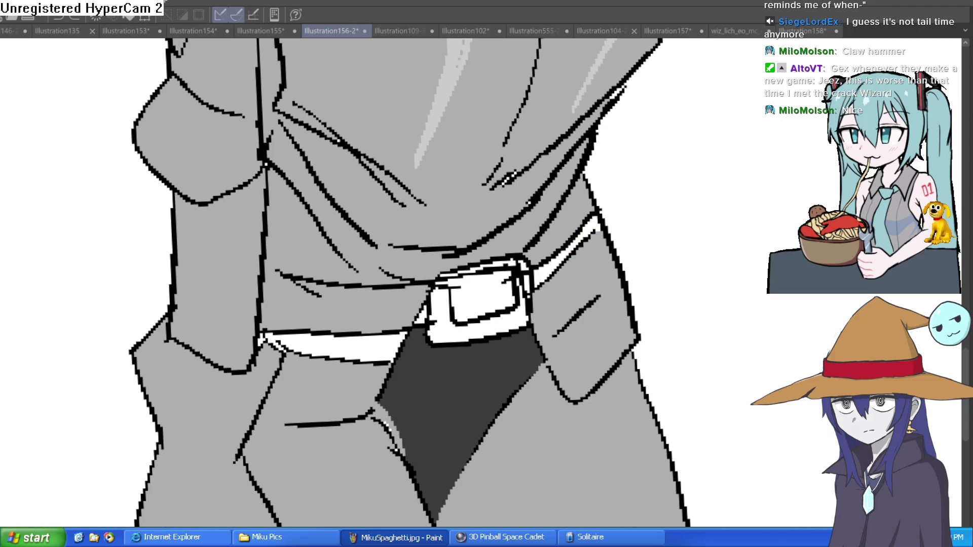
left_click(549, 270)
left_click(388, 332)
left_click(426, 312)
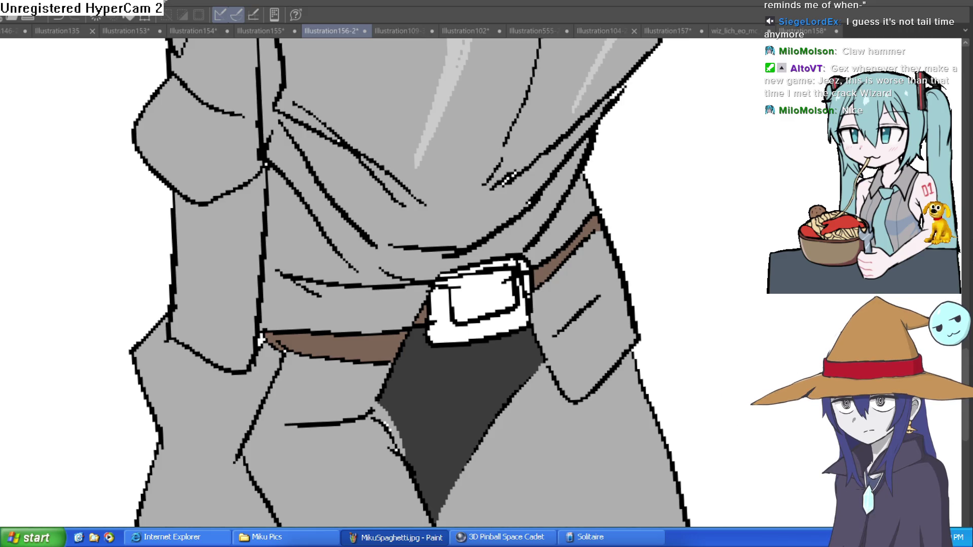
Fill the buckle frame and its top bar gold, and the buckle's interior brown.
left_click(467, 321)
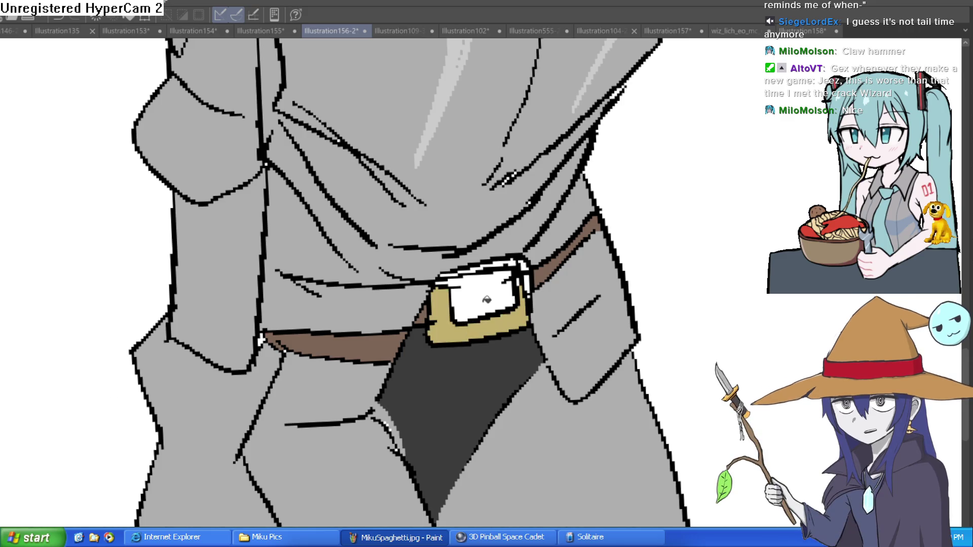
left_click(525, 260)
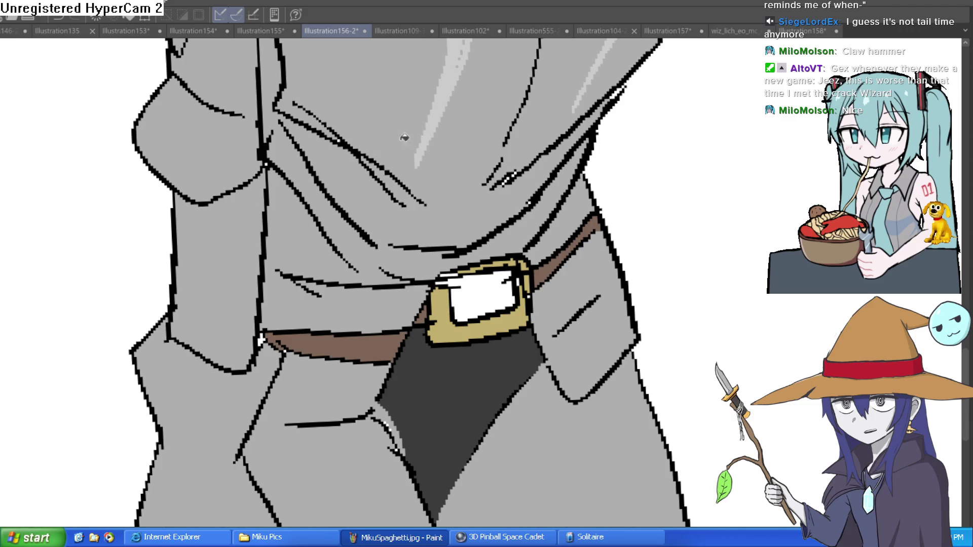
scroll(392, 142, "down", 3)
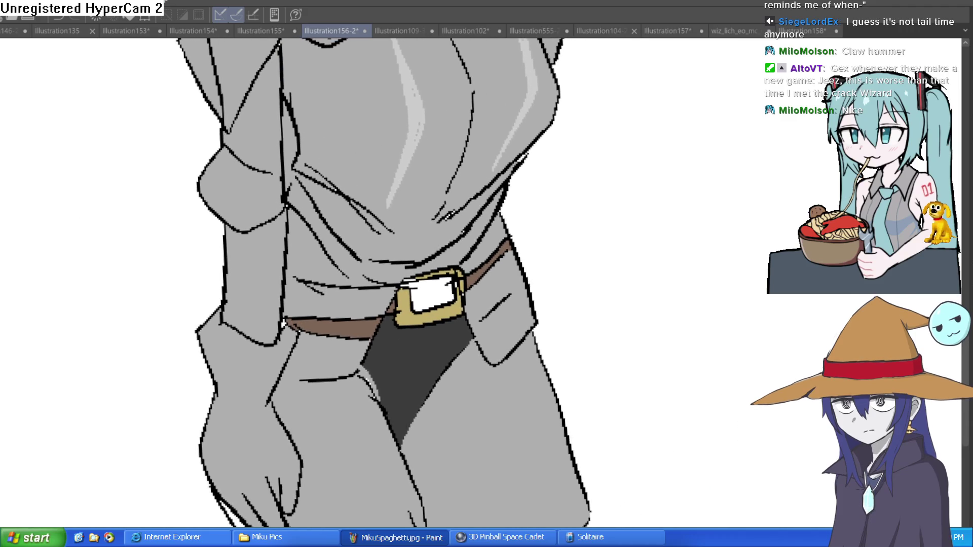
scroll(463, 277, "up", 3)
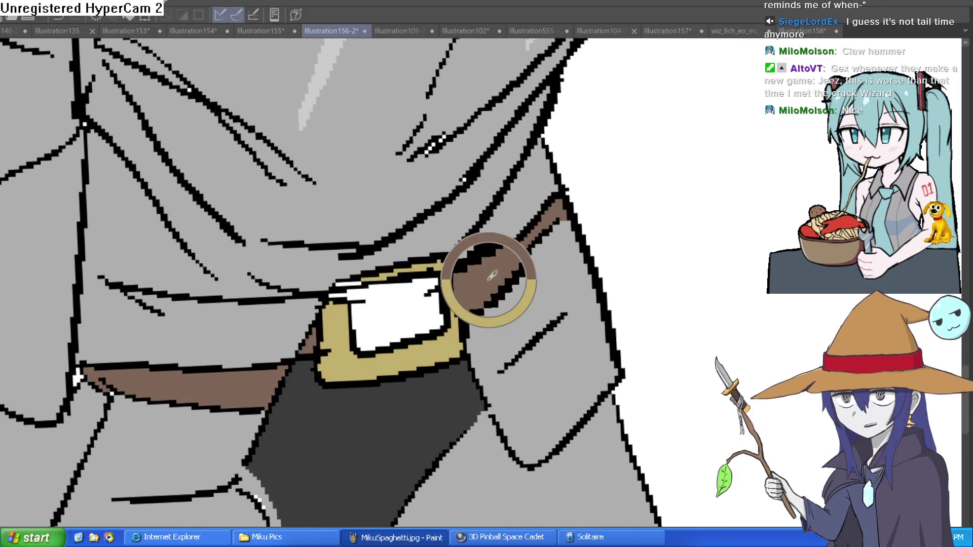
left_click(412, 311)
scroll(369, 287, "down", 5)
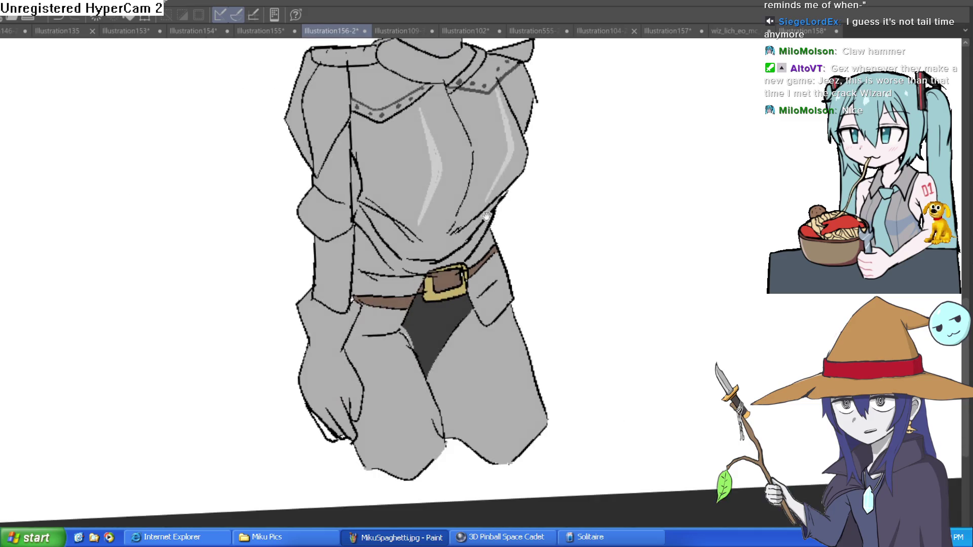
scroll(521, 261, "up", 3)
scroll(475, 389, "up", 3)
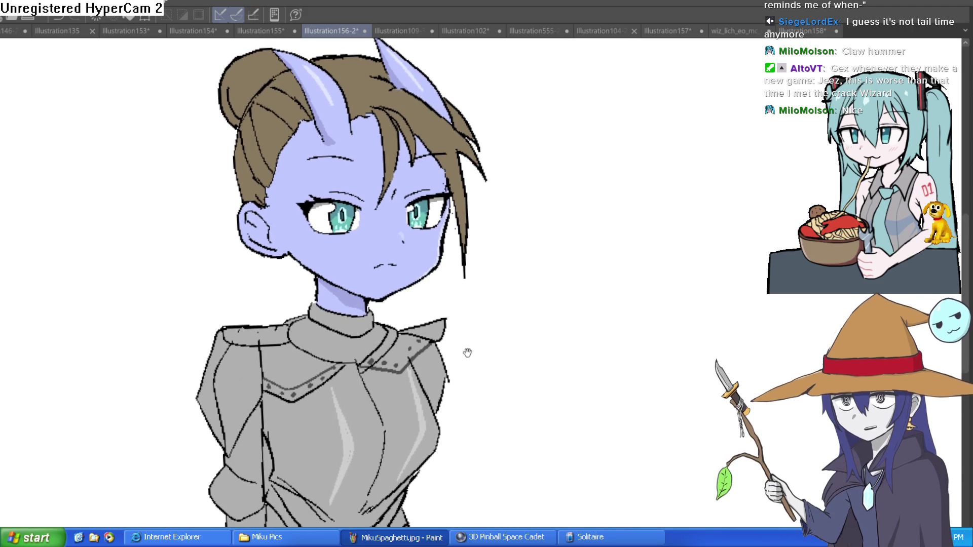
scroll(466, 355, "down", 2)
scroll(468, 319, "down", 3)
key("minus")
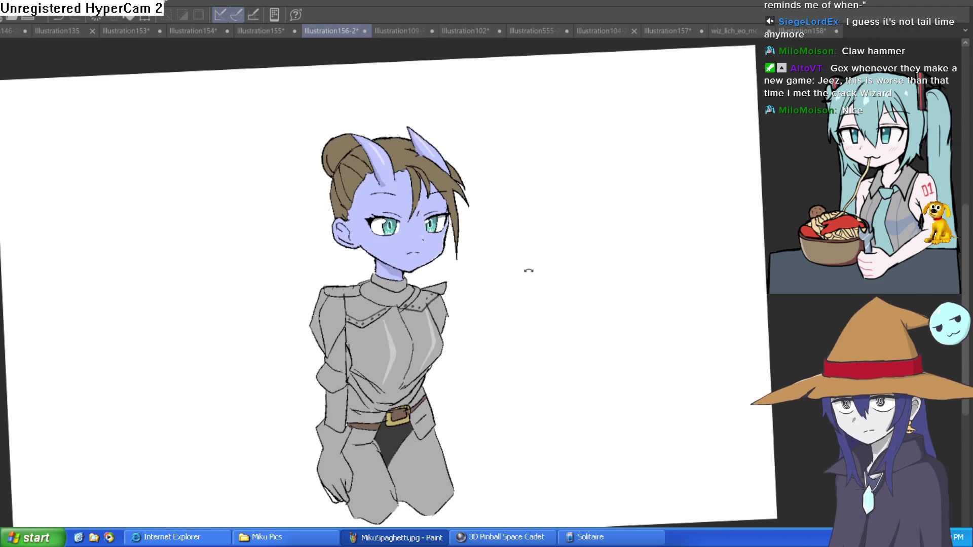
scroll(538, 271, "up", 2)
key("minus")
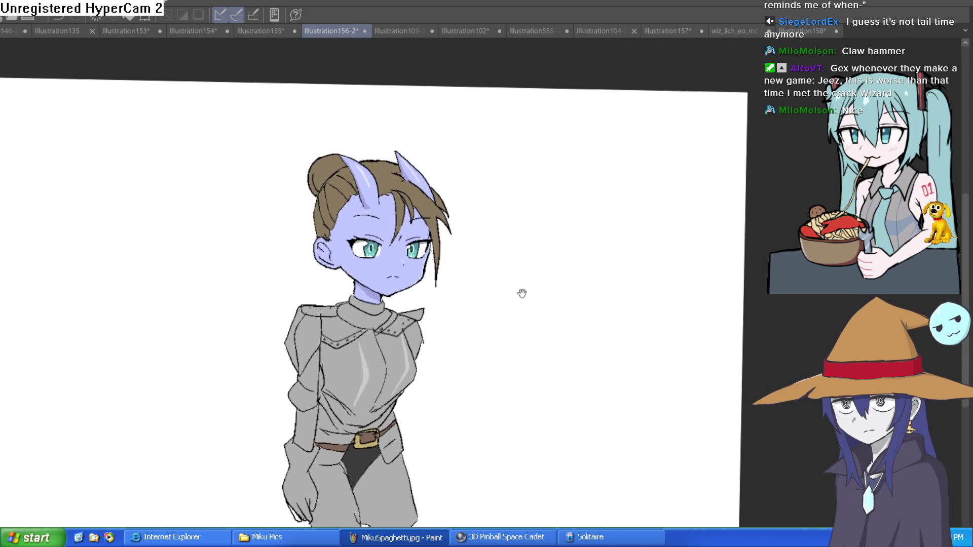
key("at")
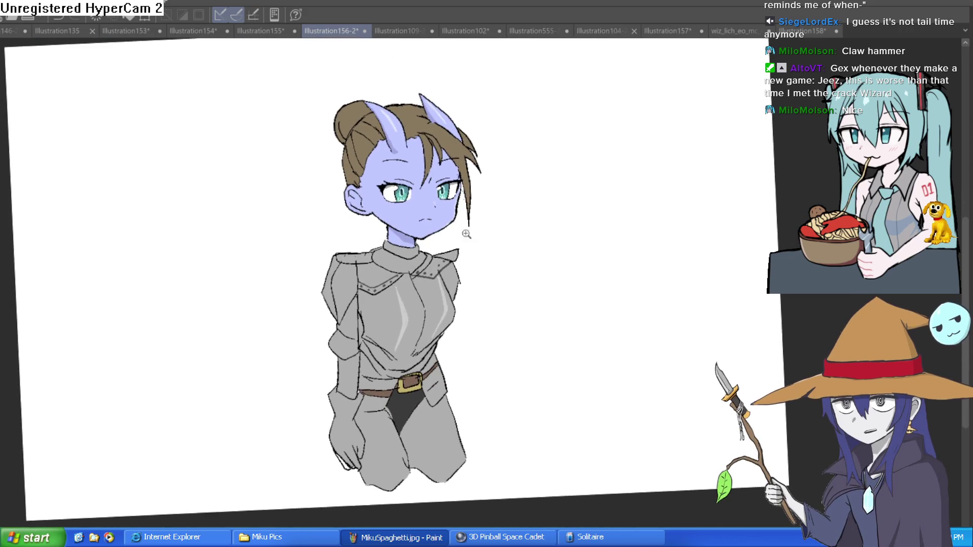
scroll(450, 224, "up", 2)
key("ctrl+shift+v")
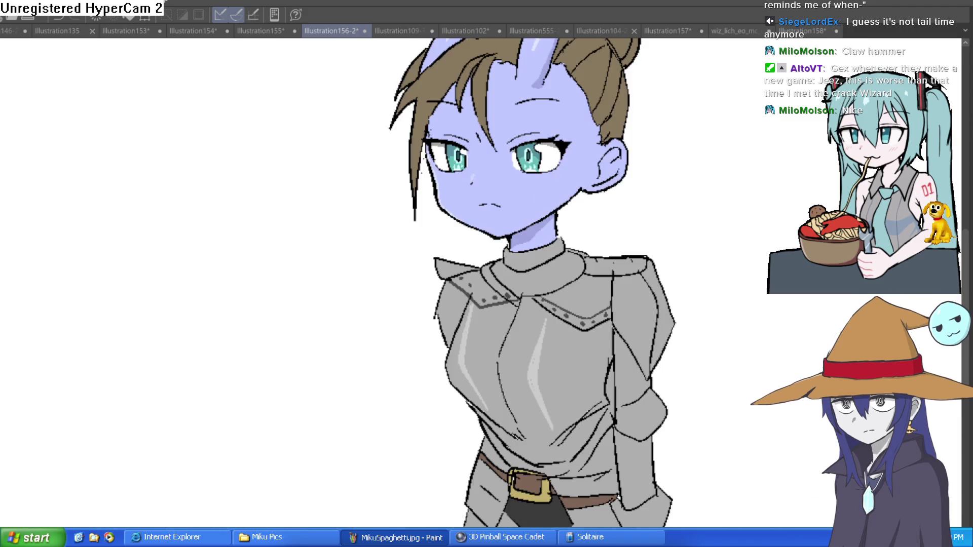
key("ctrl+shift+v")
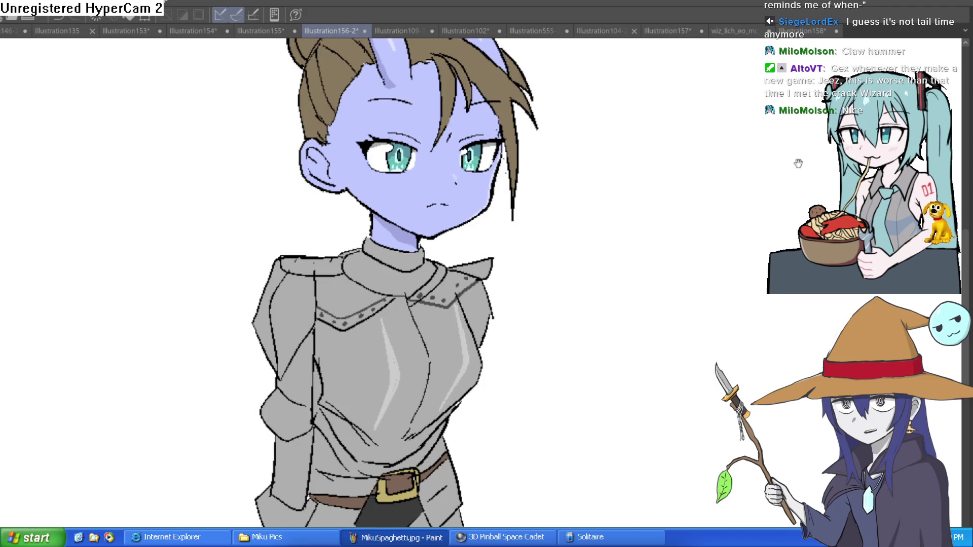
Ink the new breastplate: a torso centre line, right side, lower edge and left edge.
left_click_drag(451, 328, 449, 339)
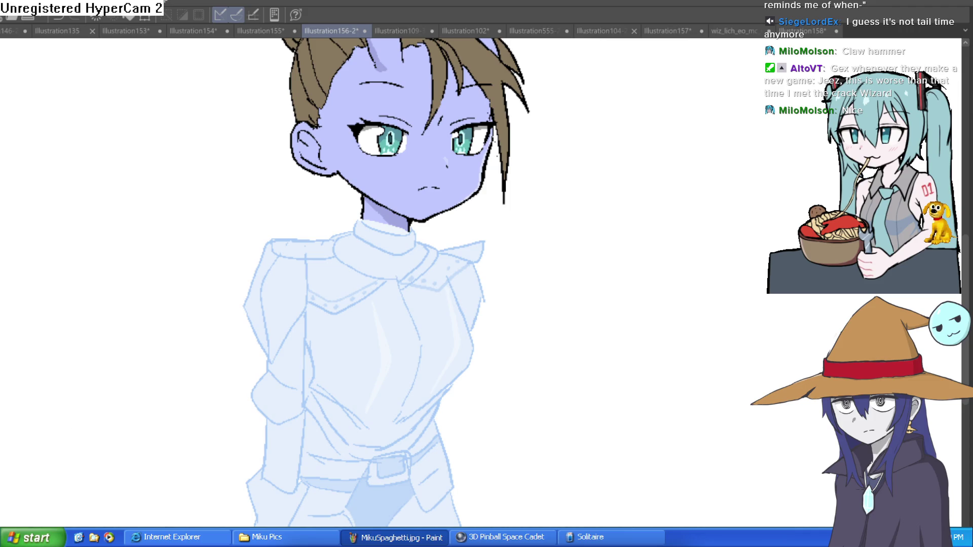
scroll(426, 225, "down", 3)
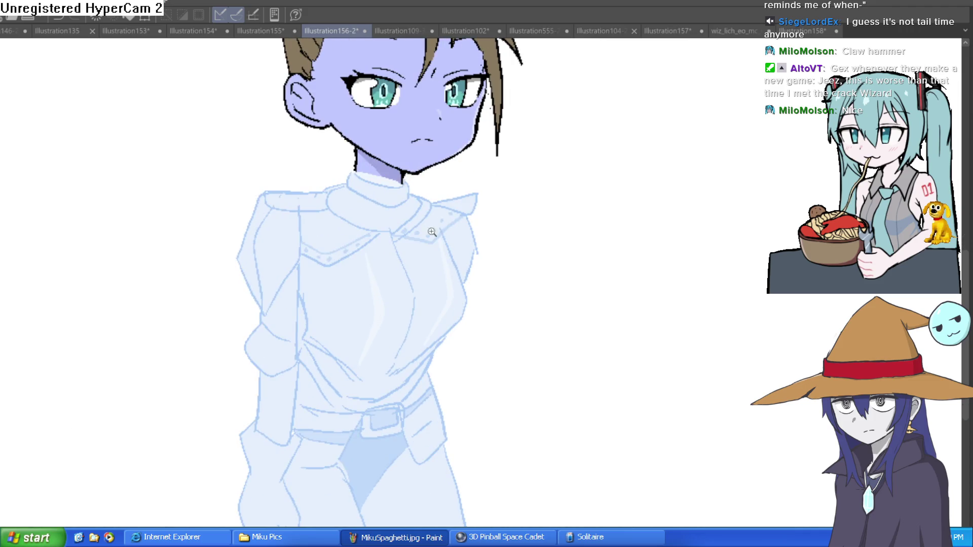
scroll(403, 224, "up", 3)
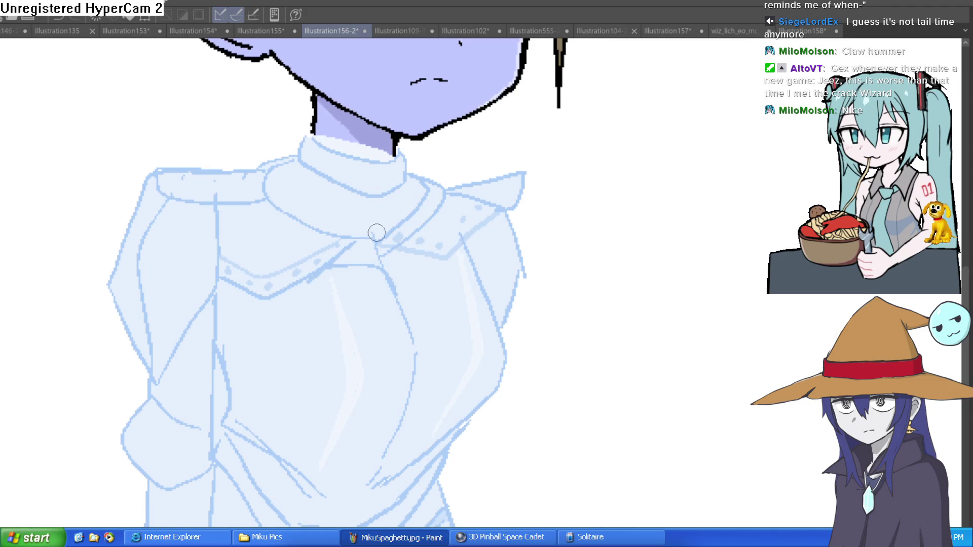
mouse_move(376, 247)
left_mouse_down()
mouse_move(408, 318)
mouse_move(398, 431)
mouse_move(379, 482)
left_mouse_up()
mouse_move(482, 256)
left_mouse_down()
mouse_move(461, 245)
mouse_move(459, 228)
mouse_move(467, 311)
mouse_move(384, 431)
left_mouse_up()
mouse_move(383, 431)
left_mouse_down()
mouse_move(401, 344)
mouse_move(370, 379)
left_mouse_up()
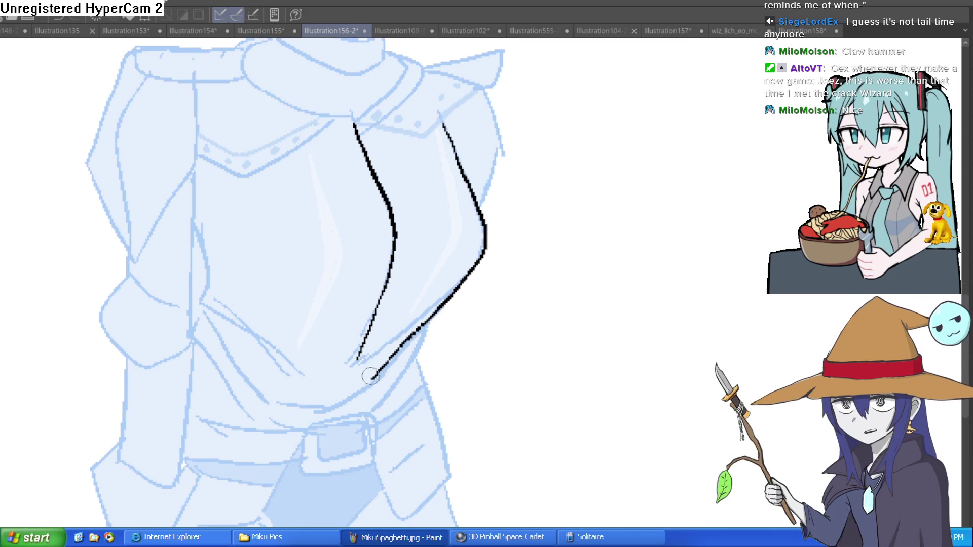
mouse_move(449, 294)
left_mouse_down()
mouse_move(355, 366)
mouse_move(330, 368)
mouse_move(214, 307)
mouse_move(196, 233)
left_mouse_up()
left_click_drag(304, 223, 326, 309)
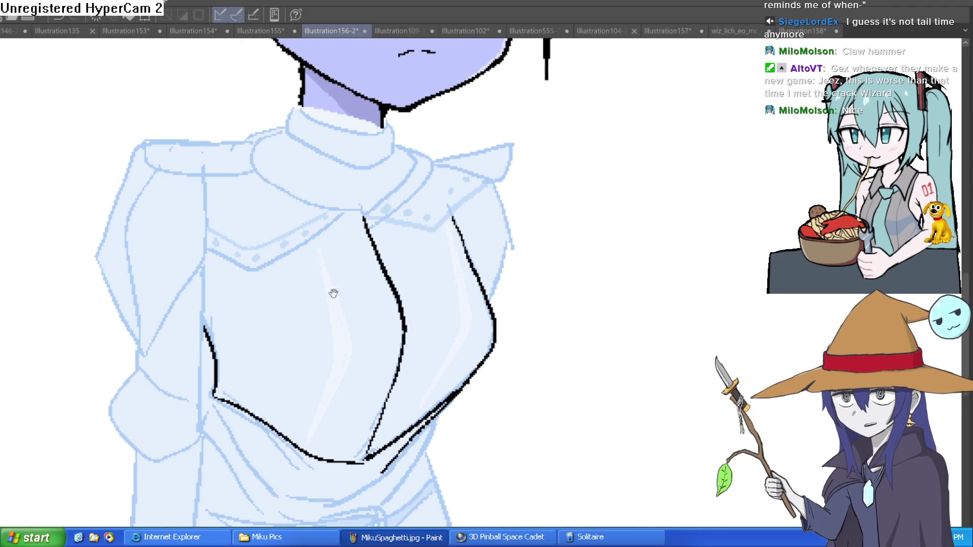
Ink the collar band across the chest, redrawing its line to curve up to the right.
mouse_move(348, 214)
left_mouse_down()
mouse_move(241, 269)
mouse_move(205, 239)
mouse_move(268, 244)
mouse_move(337, 206)
left_mouse_up()
left_click_drag(462, 196, 379, 203)
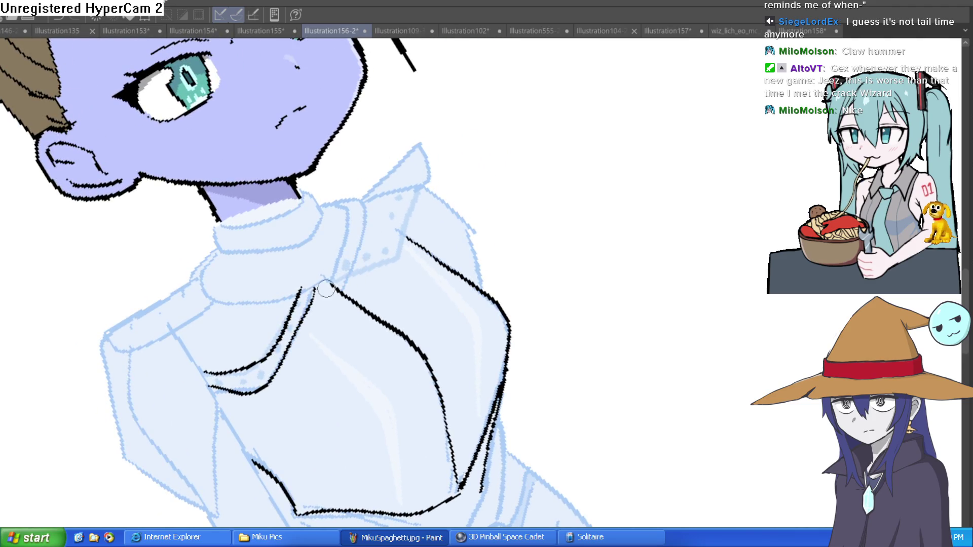
mouse_move(218, 250)
left_mouse_down()
mouse_move(206, 296)
mouse_move(314, 288)
mouse_move(338, 273)
mouse_move(352, 200)
mouse_move(324, 199)
mouse_move(361, 242)
left_mouse_up()
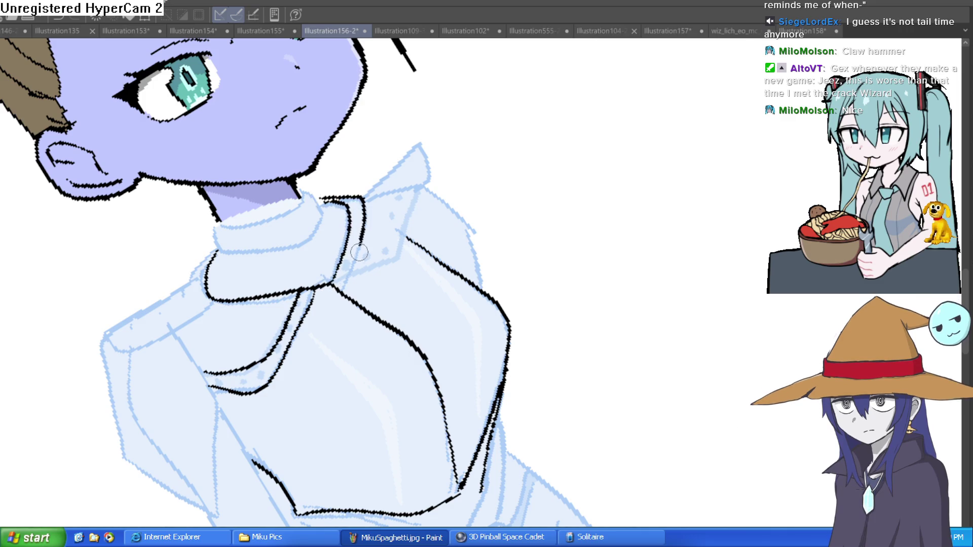
key("ctrl+z")
mouse_move(329, 287)
left_mouse_down()
mouse_move(367, 271)
mouse_move(411, 218)
mouse_move(566, 223)
left_mouse_up()
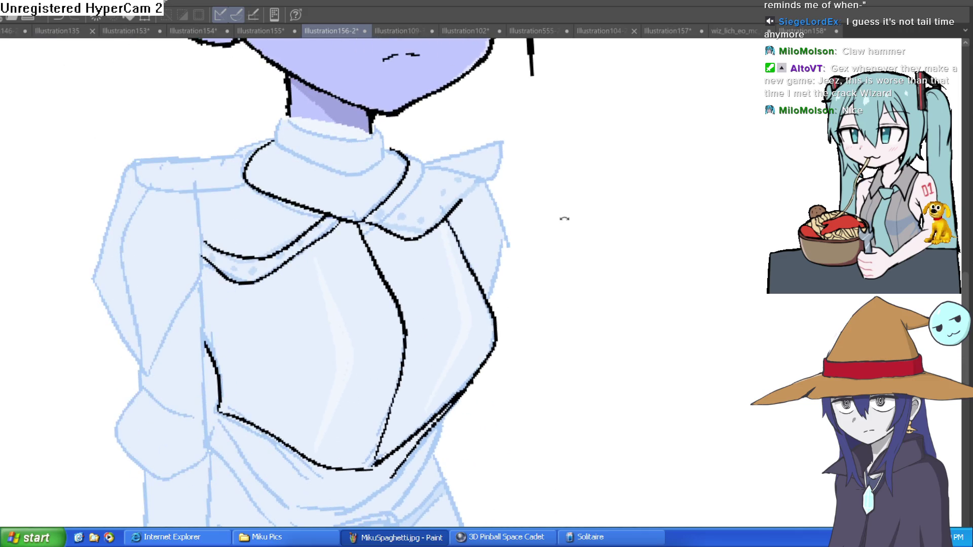
Outline the sleeve edge and both shoulder plates over the old armour.
left_click_drag(491, 197, 497, 285)
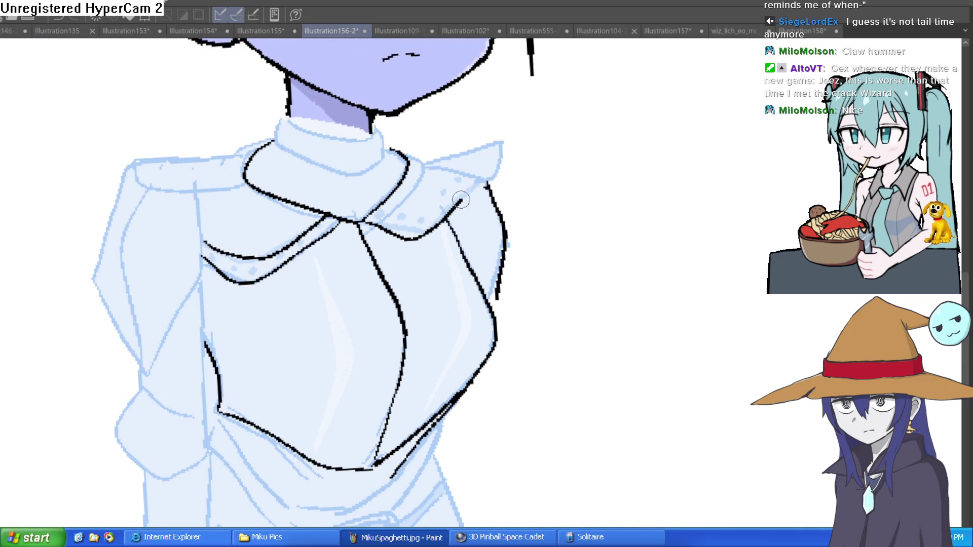
mouse_move(410, 153)
left_mouse_down()
mouse_move(490, 191)
mouse_move(438, 219)
left_mouse_up()
left_click_drag(452, 219, 401, 171)
mouse_move(239, 151)
left_mouse_down()
mouse_move(152, 144)
mouse_move(117, 208)
mouse_move(195, 223)
mouse_move(244, 178)
left_mouse_up()
left_click_drag(560, 189, 564, 159)
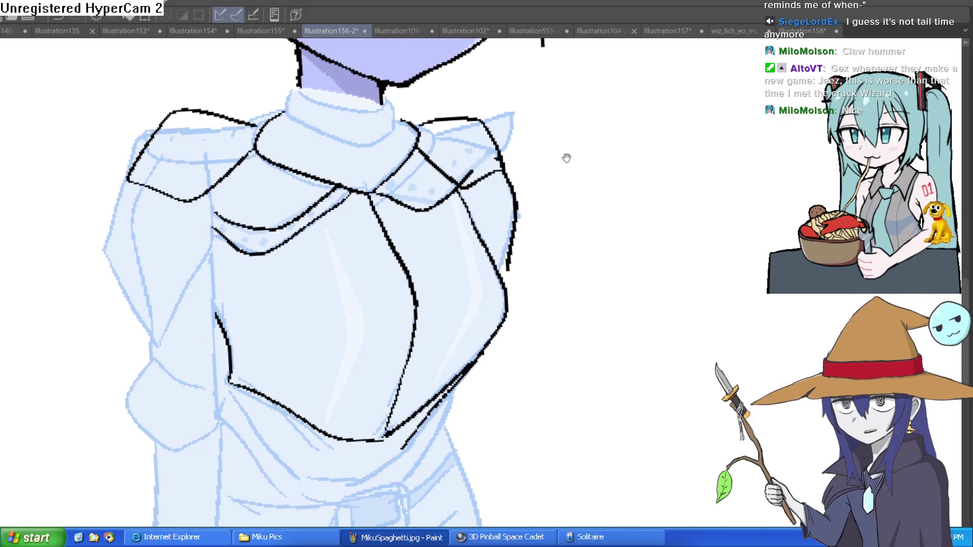
left_click_drag(126, 181, 107, 225)
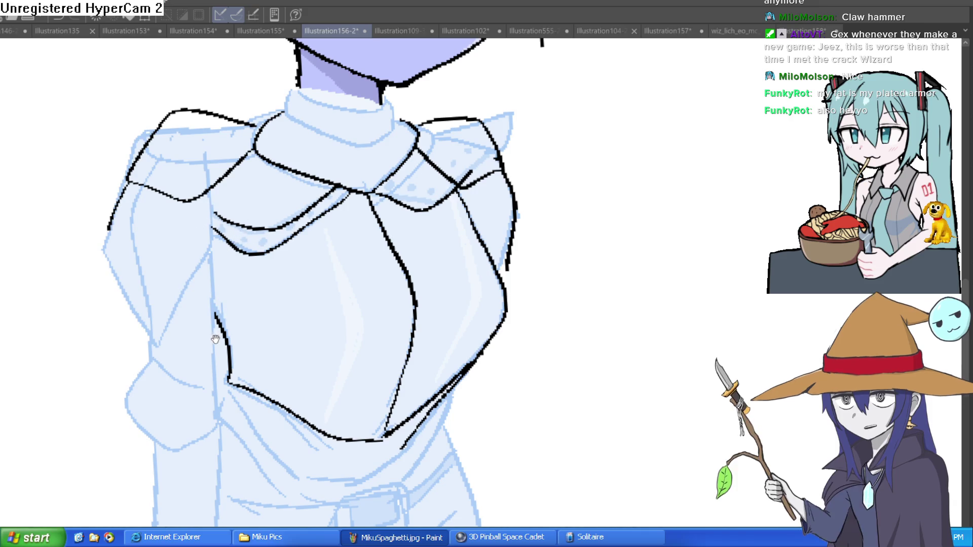
Ink the left pauldron with three bands, a left chest line and the upper arm outline.
left_click_drag(212, 332, 223, 244)
mouse_move(244, 295)
left_mouse_down()
mouse_move(206, 299)
mouse_move(157, 270)
mouse_move(167, 362)
mouse_move(244, 329)
mouse_move(246, 295)
left_mouse_up()
left_click_drag(545, 199, 502, 273)
left_click_drag(340, 225, 337, 280)
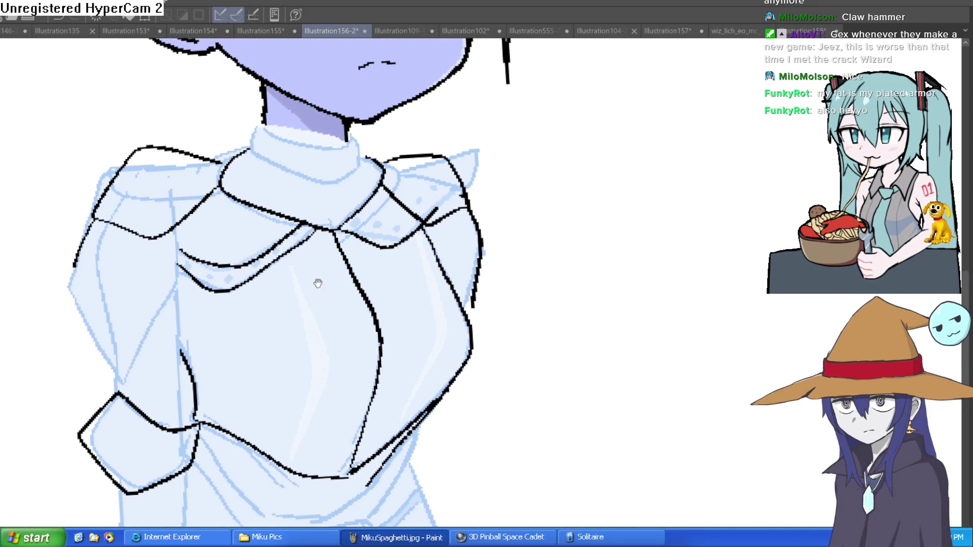
left_click_drag(178, 265, 182, 344)
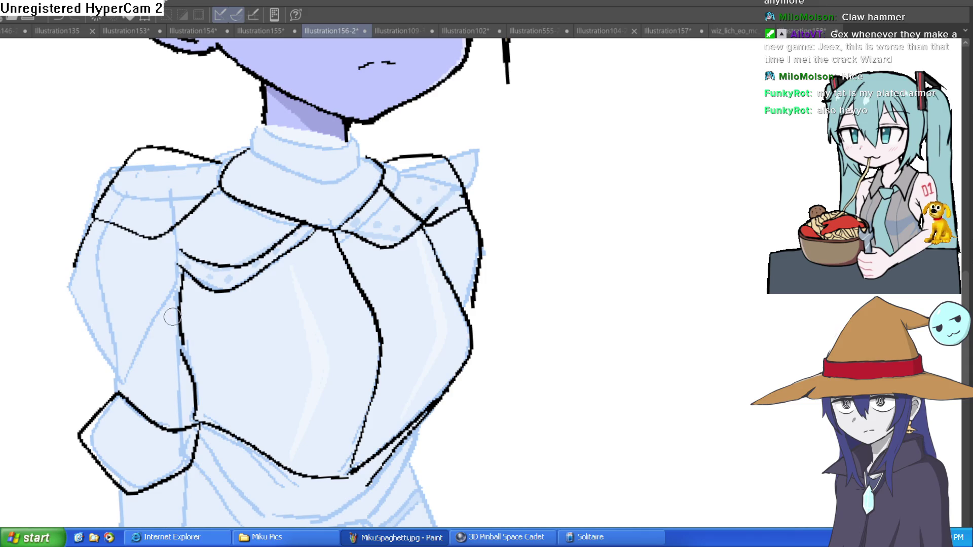
left_click_drag(75, 264, 172, 261)
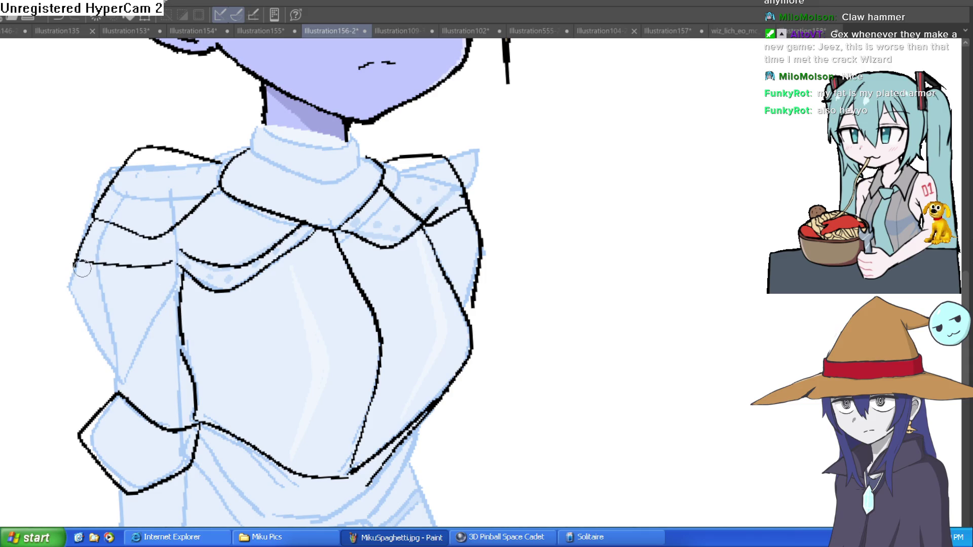
left_click_drag(76, 268, 180, 284)
left_click_drag(77, 289, 187, 311)
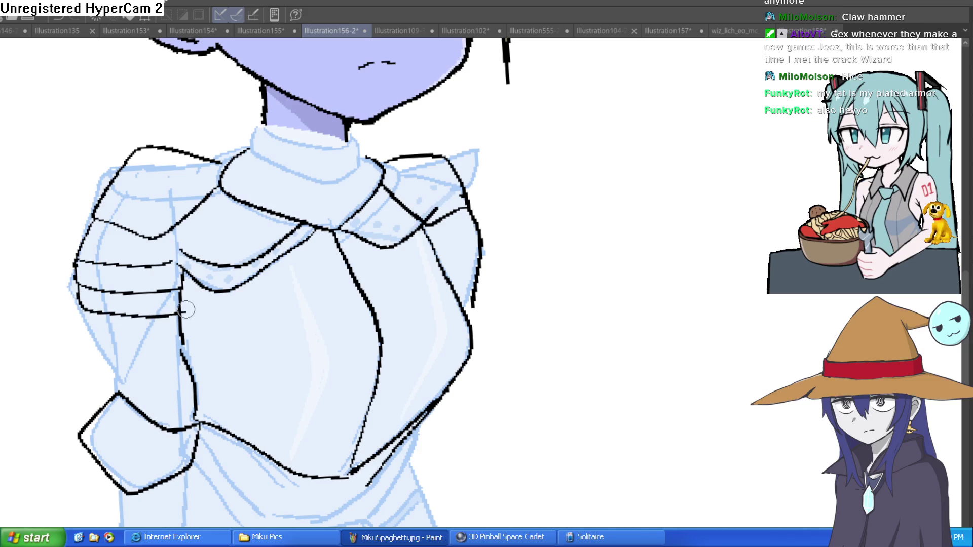
mouse_move(80, 304)
left_mouse_down()
mouse_move(86, 345)
mouse_move(184, 316)
left_mouse_up()
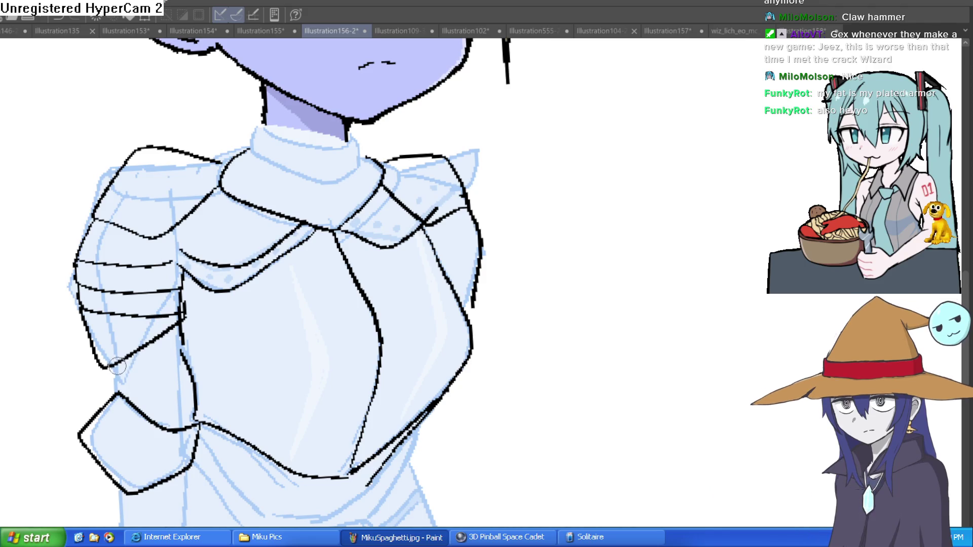
Ink the forearm cuff and the gloved hand, redrawing the hand stroke to the fingertips.
mouse_move(156, 487)
left_mouse_down()
mouse_move(176, 261)
mouse_move(145, 342)
mouse_move(149, 363)
left_mouse_up()
mouse_move(149, 278)
left_mouse_down()
mouse_move(219, 280)
mouse_move(206, 361)
mouse_move(224, 291)
left_mouse_up()
mouse_move(206, 298)
left_mouse_down()
mouse_move(192, 305)
mouse_move(143, 270)
mouse_move(130, 446)
mouse_move(175, 522)
mouse_move(212, 489)
mouse_move(195, 442)
mouse_move(223, 476)
mouse_move(218, 492)
left_mouse_up()
key("ctrl+z")
left_click_drag(208, 402, 199, 362)
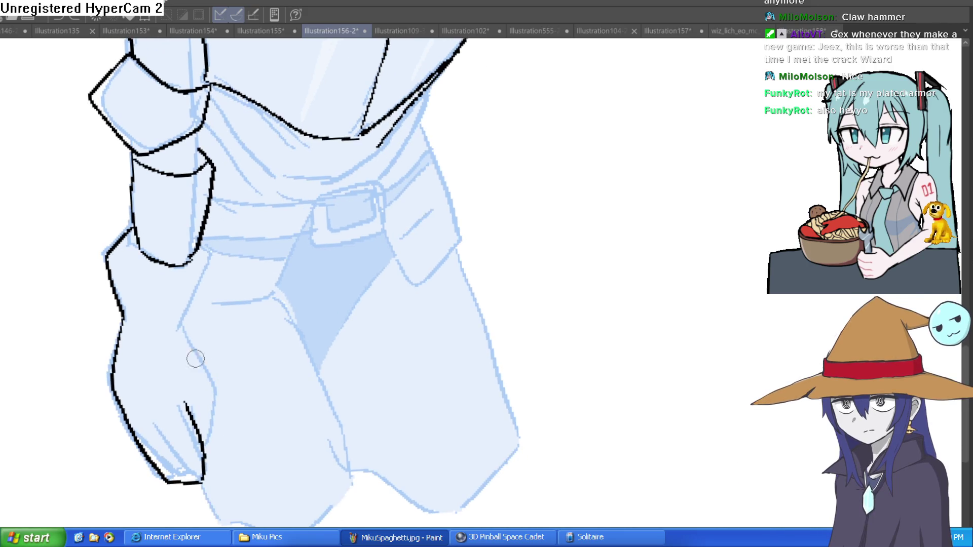
mouse_move(206, 256)
left_mouse_down()
mouse_move(192, 303)
mouse_move(217, 428)
mouse_move(207, 436)
left_mouse_up()
Ink the collar's top edge at the neck, a short chest-plate side line and the breastplate's lower edge.
scroll(431, 276, "down", 5)
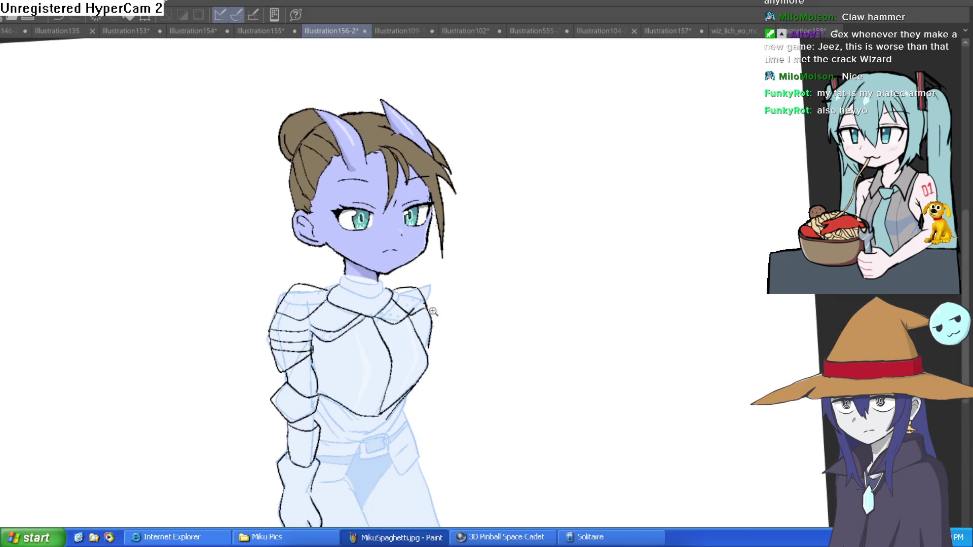
scroll(437, 319, "up", 5)
left_click_drag(454, 287, 438, 274)
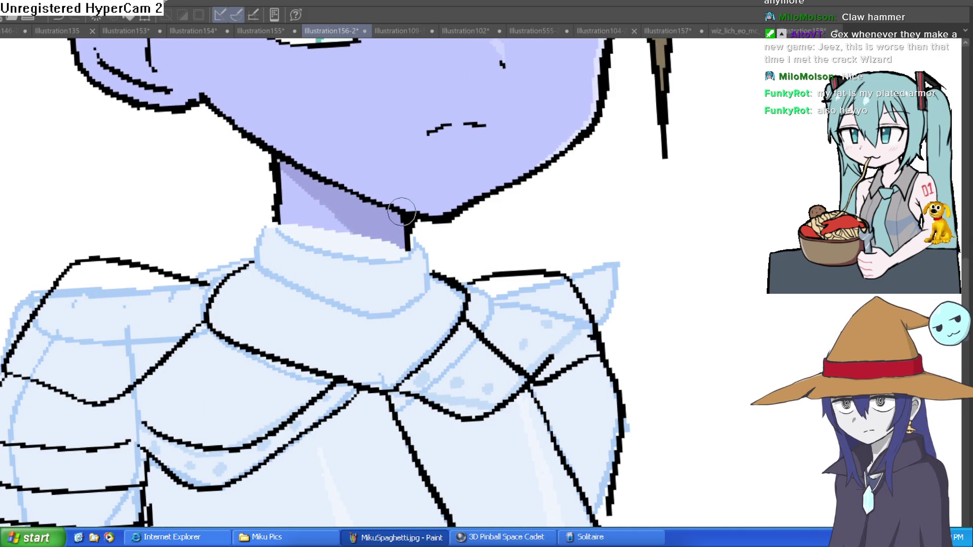
mouse_move(415, 247)
left_mouse_down()
mouse_move(304, 239)
mouse_move(278, 216)
mouse_move(254, 274)
mouse_move(373, 314)
mouse_move(434, 276)
mouse_move(414, 234)
left_mouse_up()
mouse_move(500, 265)
left_mouse_down()
mouse_move(497, 203)
mouse_move(557, 205)
left_mouse_up()
scroll(557, 205, "down", 5)
mouse_move(430, 208)
left_mouse_down()
mouse_move(446, 174)
mouse_move(485, 146)
left_mouse_up()
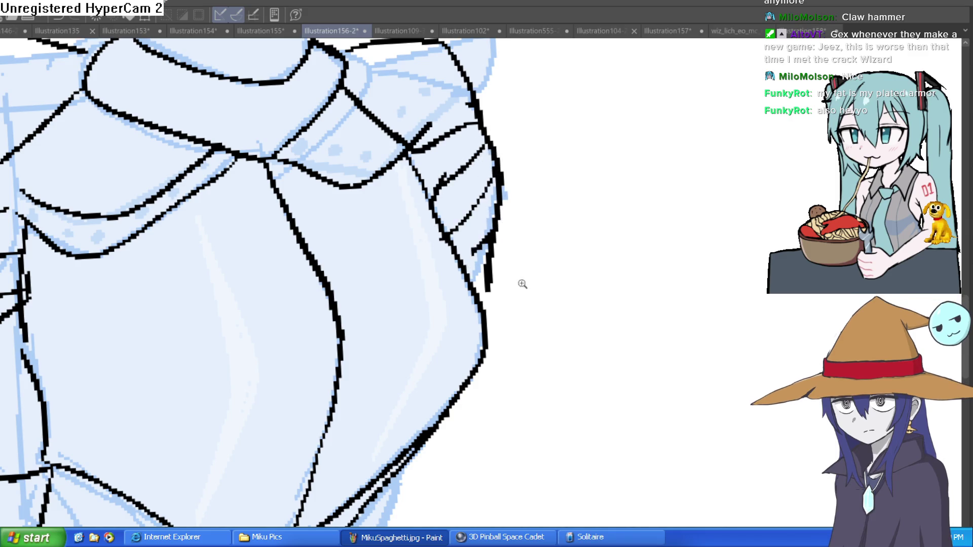
scroll(526, 282, "down", 5)
scroll(475, 218, "up", 5)
mouse_move(437, 228)
left_mouse_down()
mouse_move(386, 295)
mouse_move(244, 243)
mouse_move(203, 218)
left_mouse_up()
Redraw the breastplate edge higher, add a band below it, and ink the belt and buckle frame.
key("ctrl+z")
mouse_move(423, 251)
left_mouse_down()
mouse_move(298, 265)
mouse_move(199, 218)
left_mouse_up()
mouse_move(474, 196)
left_mouse_down()
mouse_move(401, 297)
mouse_move(273, 285)
mouse_move(197, 242)
left_mouse_up()
mouse_move(335, 324)
left_mouse_down()
mouse_move(329, 382)
mouse_move(418, 311)
mouse_move(329, 318)
mouse_move(400, 364)
mouse_move(354, 324)
mouse_move(346, 329)
left_mouse_up()
mouse_move(423, 339)
left_mouse_down()
mouse_move(473, 285)
mouse_move(466, 248)
mouse_move(478, 271)
mouse_move(421, 326)
left_mouse_up()
left_click_drag(464, 203, 453, 255)
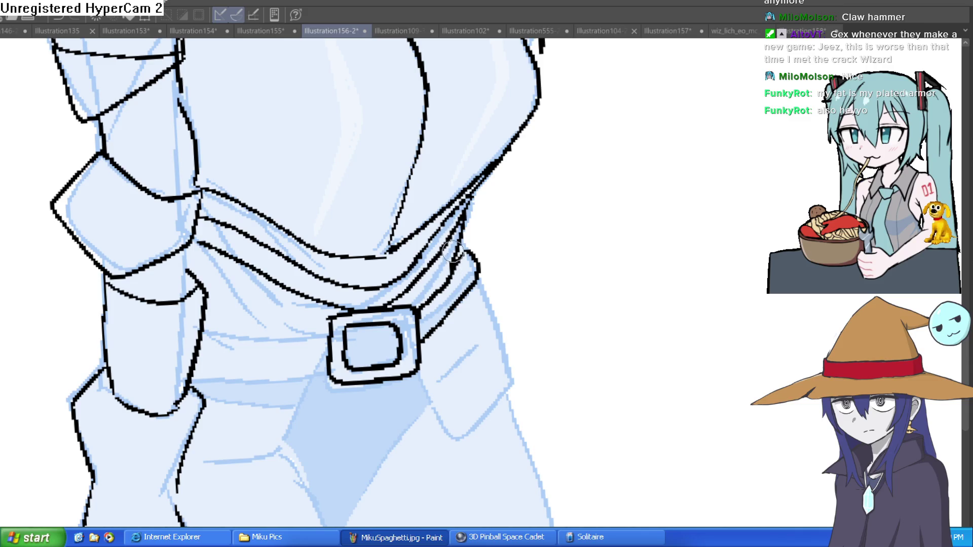
left_click_drag(335, 327, 209, 314)
left_click_drag(330, 367, 200, 351)
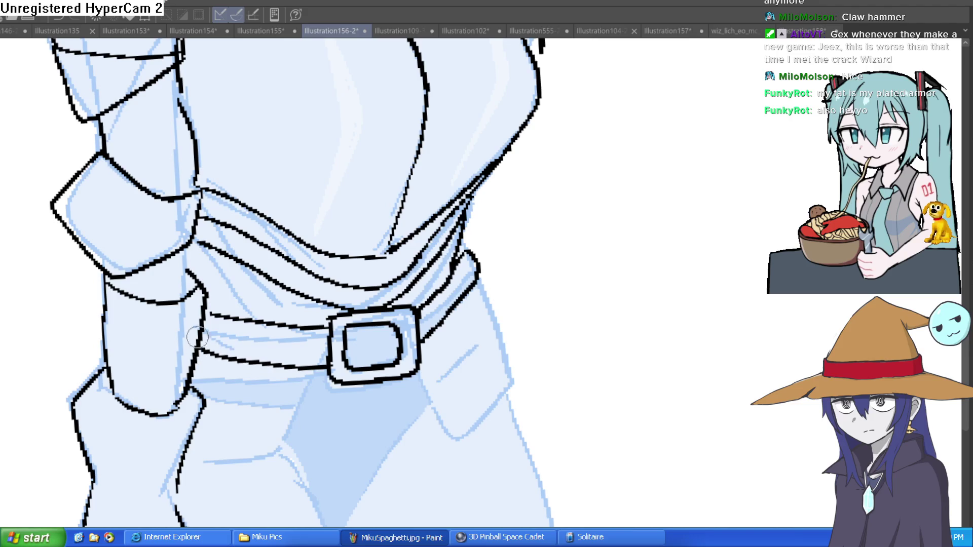
mouse_move(332, 309)
left_mouse_down()
mouse_move(195, 268)
mouse_move(184, 255)
left_mouse_up()
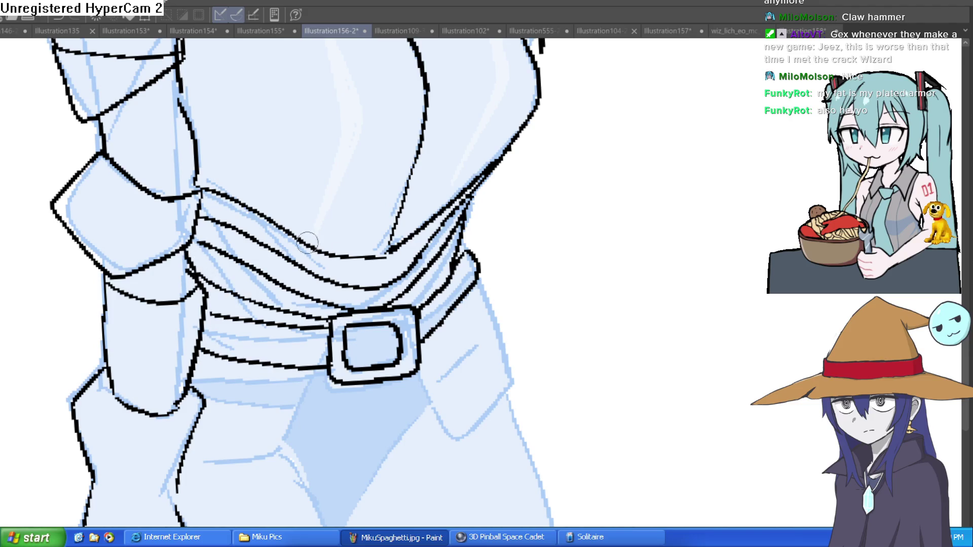
Ink the buckle's right side, the hip plates and the outlines of both legs.
left_click_drag(430, 335, 404, 230)
mouse_move(390, 268)
left_mouse_down()
mouse_move(479, 293)
mouse_move(454, 175)
left_mouse_up()
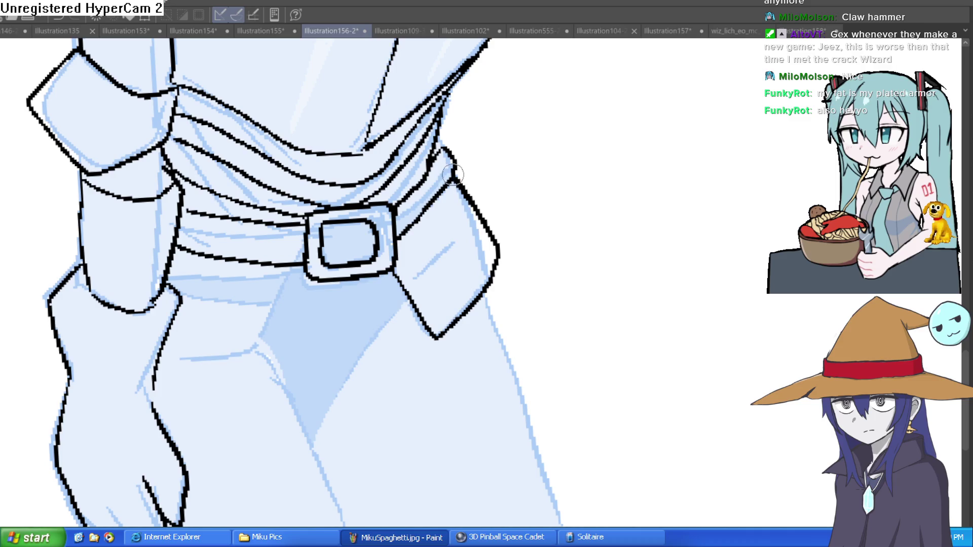
mouse_move(298, 269)
left_mouse_down()
mouse_move(241, 371)
mouse_move(167, 361)
left_mouse_up()
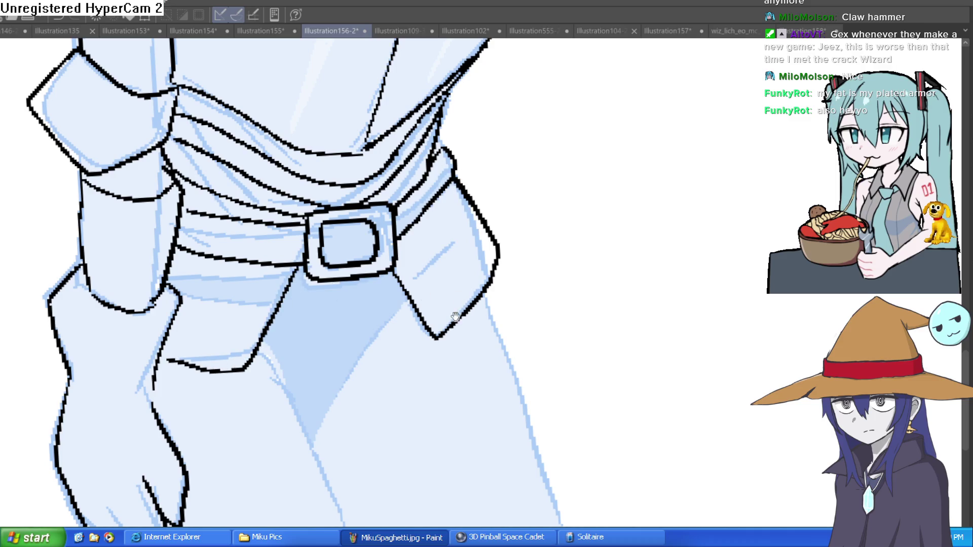
left_click_drag(457, 315, 428, 249)
mouse_move(236, 284)
left_mouse_down()
mouse_move(310, 409)
mouse_move(326, 502)
left_mouse_up()
mouse_move(292, 350)
left_mouse_down()
mouse_move(378, 227)
mouse_move(294, 324)
mouse_move(266, 332)
left_mouse_up()
key("ctrl+z")
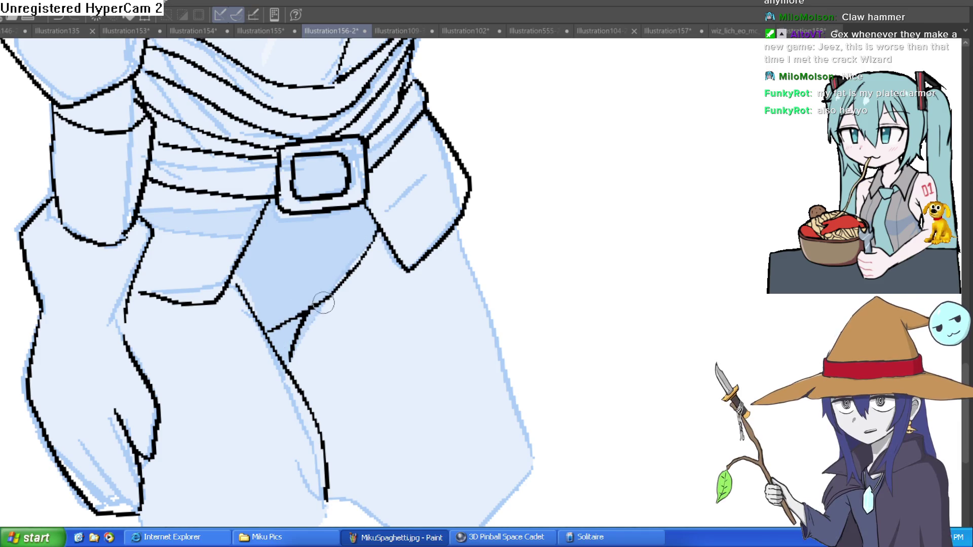
mouse_move(431, 211)
left_mouse_down()
mouse_move(481, 413)
mouse_move(368, 520)
mouse_move(300, 476)
left_mouse_up()
mouse_move(320, 338)
left_mouse_down()
mouse_move(315, 369)
mouse_move(156, 404)
mouse_move(134, 332)
left_mouse_up()
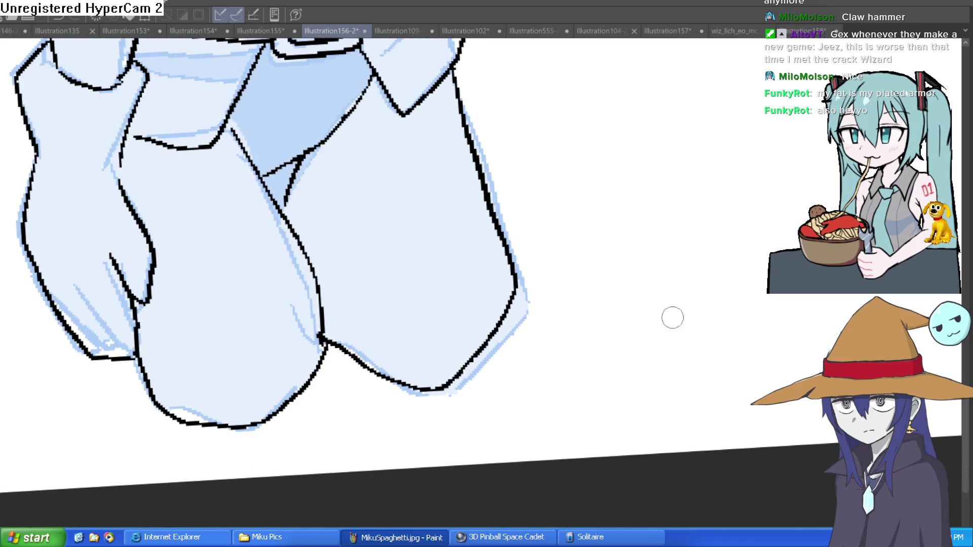
Frame the whole armoured girl in view; a trial grey thigh fill is undone.
scroll(669, 294, "down", 5)
scroll(686, 348, "up", 4)
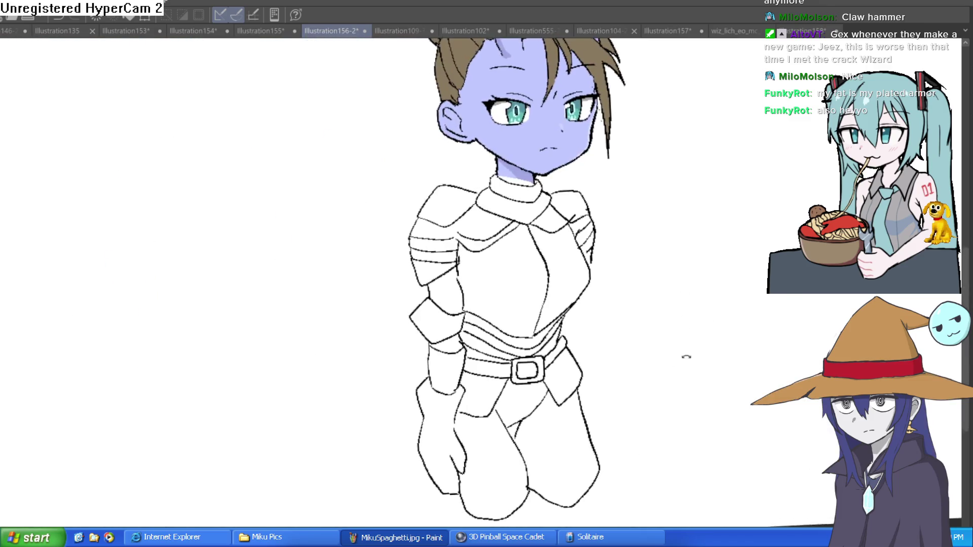
mouse_move(660, 355)
left_mouse_down()
mouse_move(647, 374)
mouse_move(647, 365)
left_mouse_up()
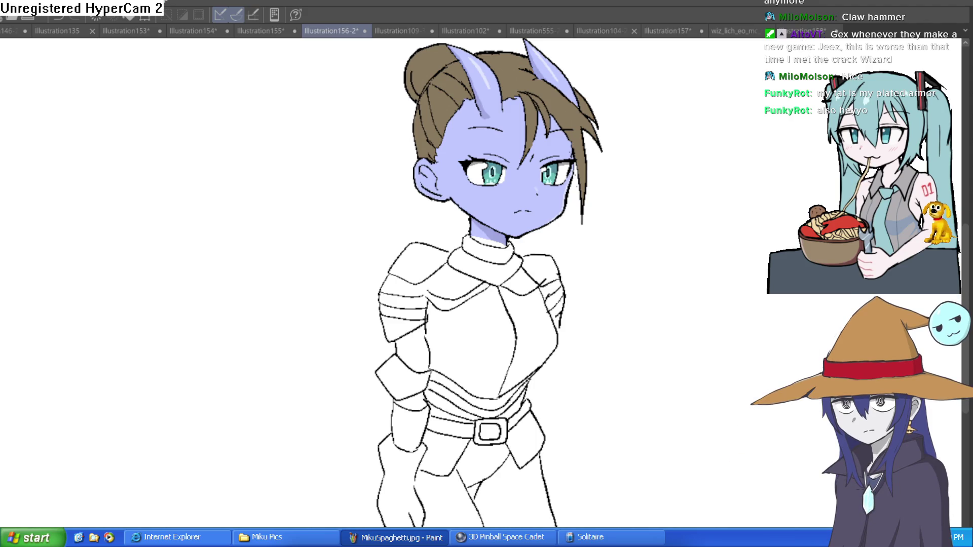
left_click(508, 474)
key("ctrl+z")
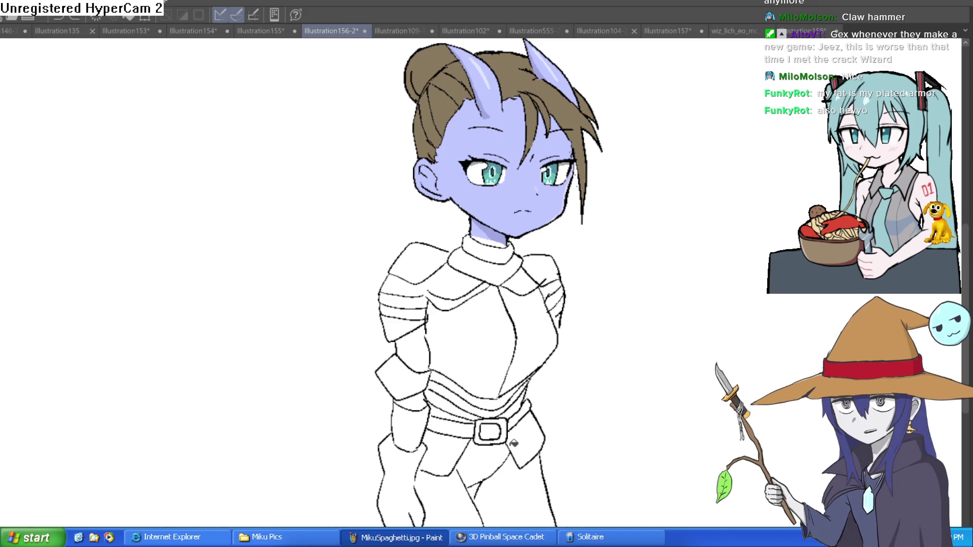
Fill the hip plates, the band above the belt and both chest panels flat grey.
left_click(517, 455)
left_click(449, 451)
key("ctrl+z")
key("ctrl+z")
left_click(431, 441)
left_click(529, 436)
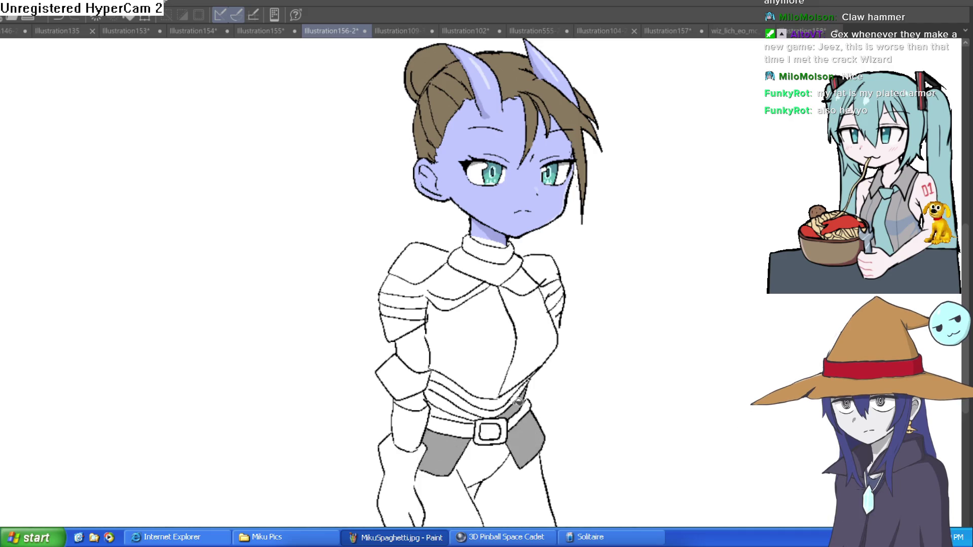
left_click(487, 413)
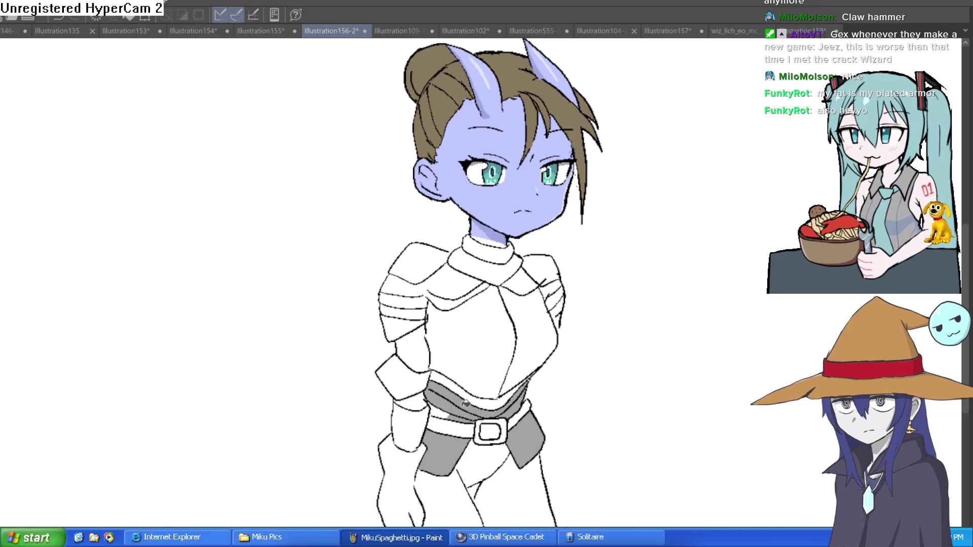
left_click(486, 355)
left_click(543, 341)
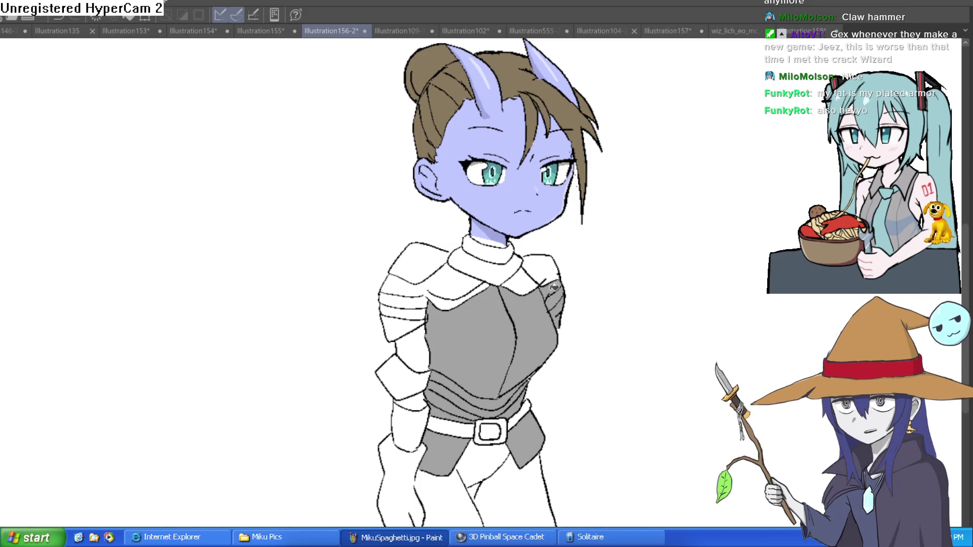
Fill the shoulder bands, elbow guard, gauntlet, hand, chest stripe and collar pieces grey.
left_click(435, 281)
left_click(406, 301)
left_click(410, 315)
left_click(412, 376)
left_click(413, 421)
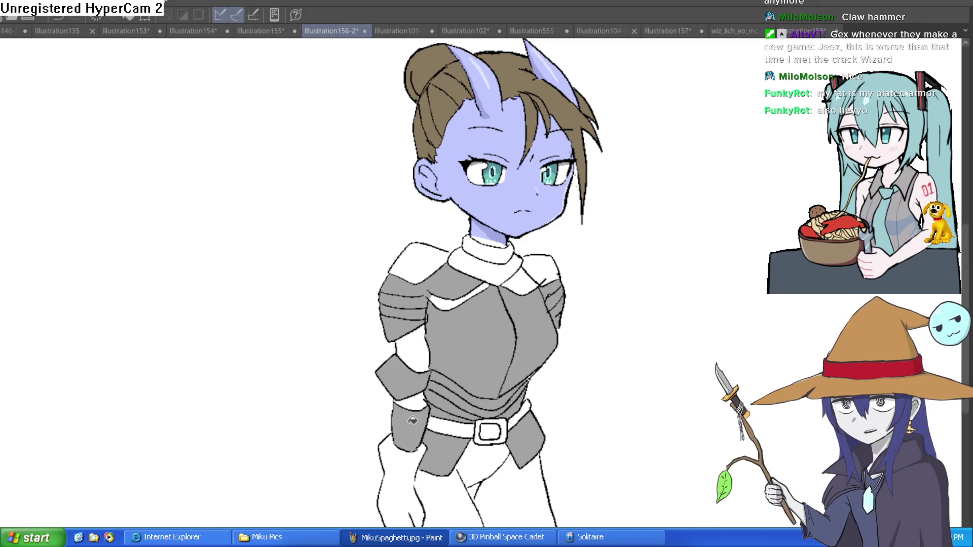
left_click(403, 475)
left_click(441, 250)
left_click(457, 300)
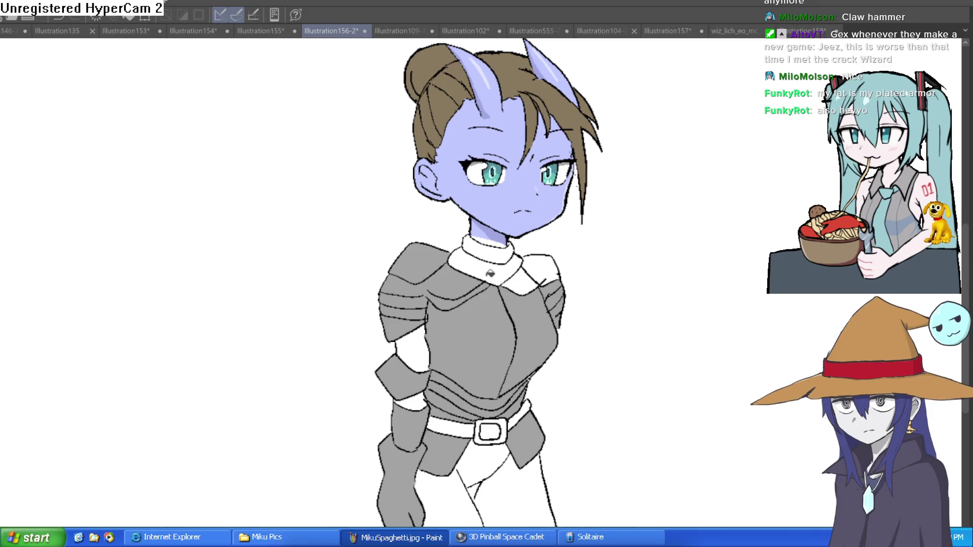
left_click(489, 276)
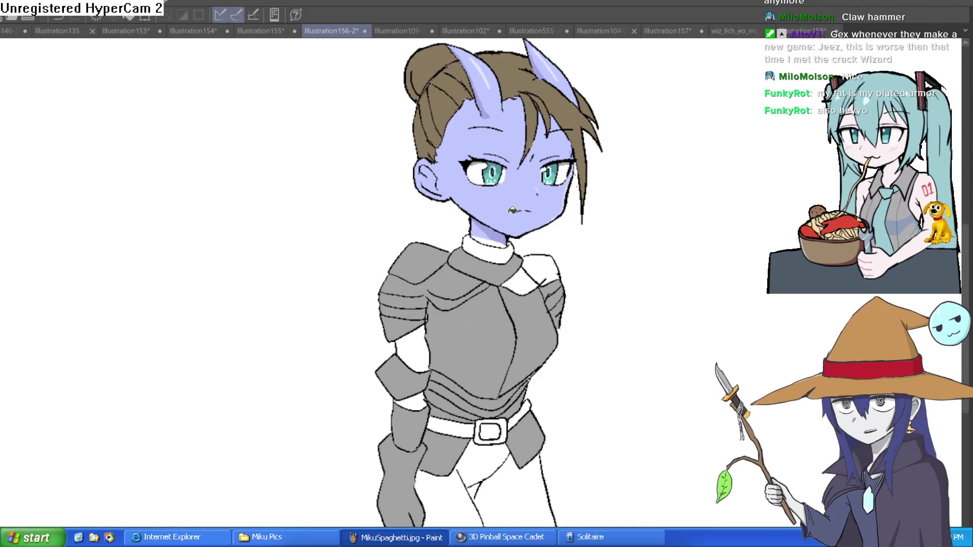
left_click(525, 282)
left_click(540, 269)
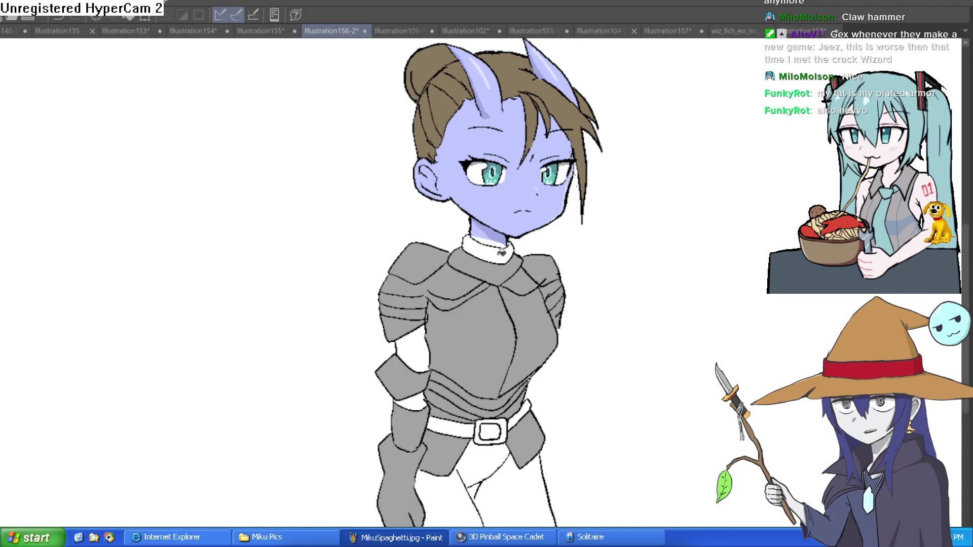
left_click(502, 253)
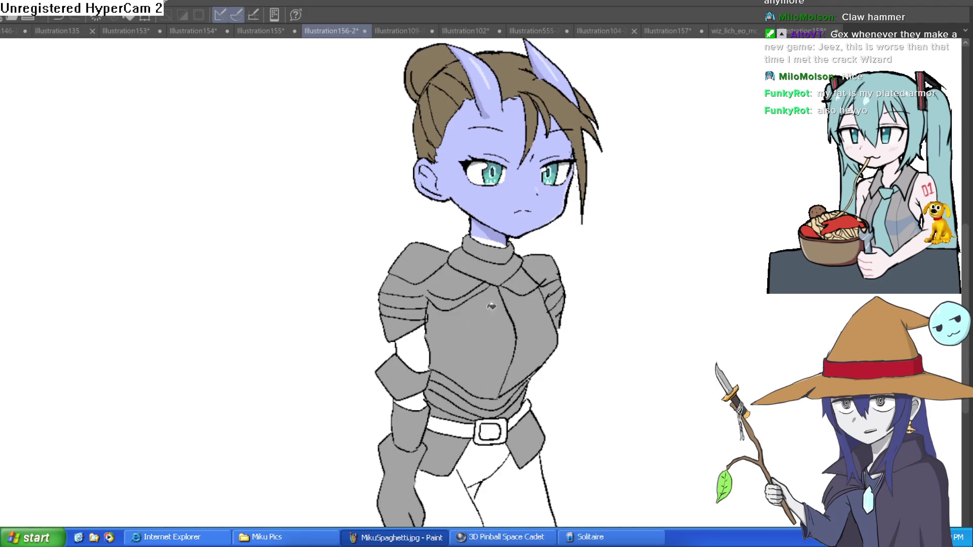
Make the pants and arm gaps dark grey, and fill both belt segments brown.
left_click(511, 496)
left_click(478, 509)
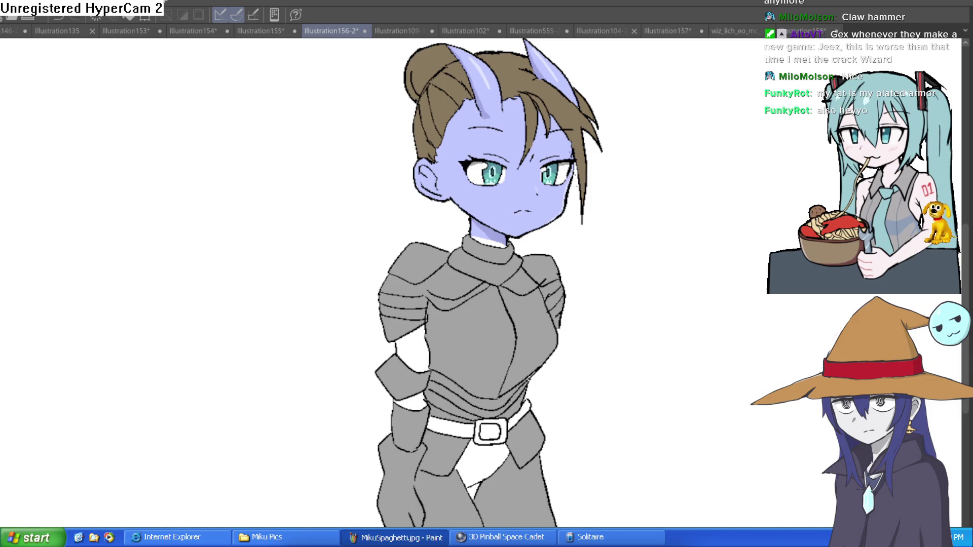
left_click(491, 458)
left_click(420, 401)
left_click(421, 344)
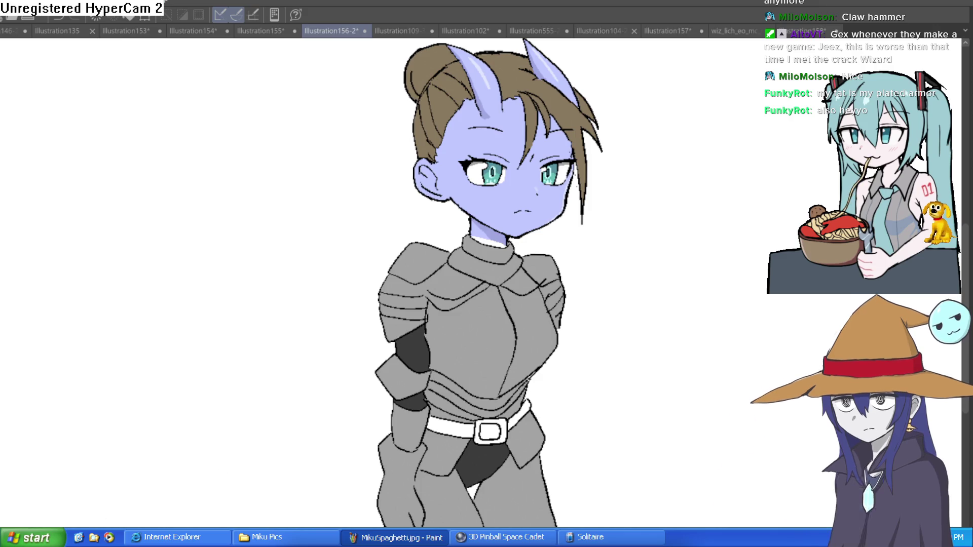
left_click(495, 426)
left_click(540, 408)
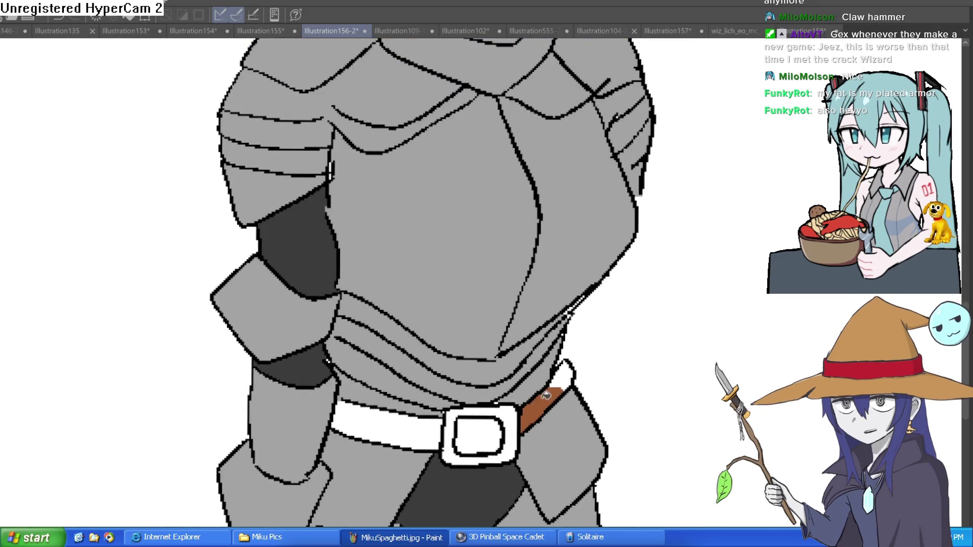
left_click(385, 423)
left_click(563, 375)
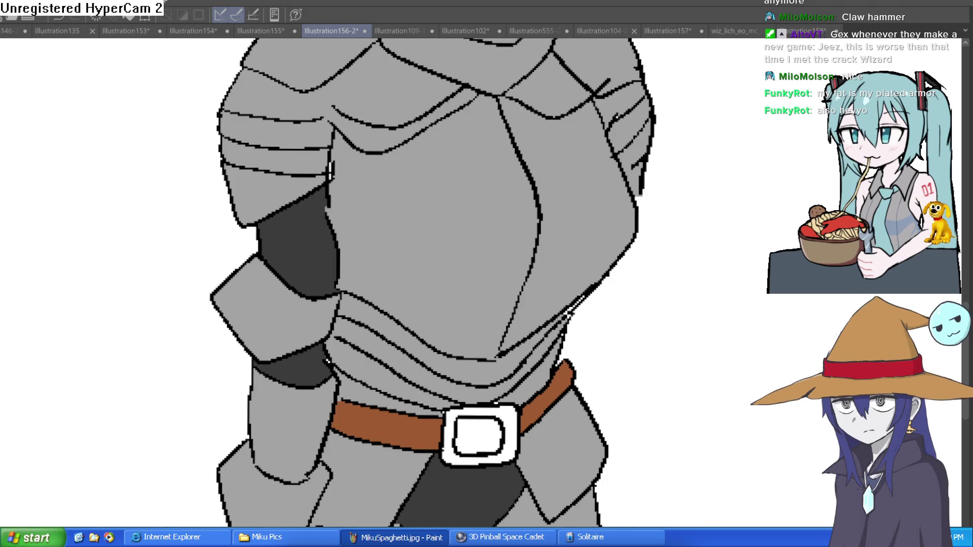
left_click(516, 410)
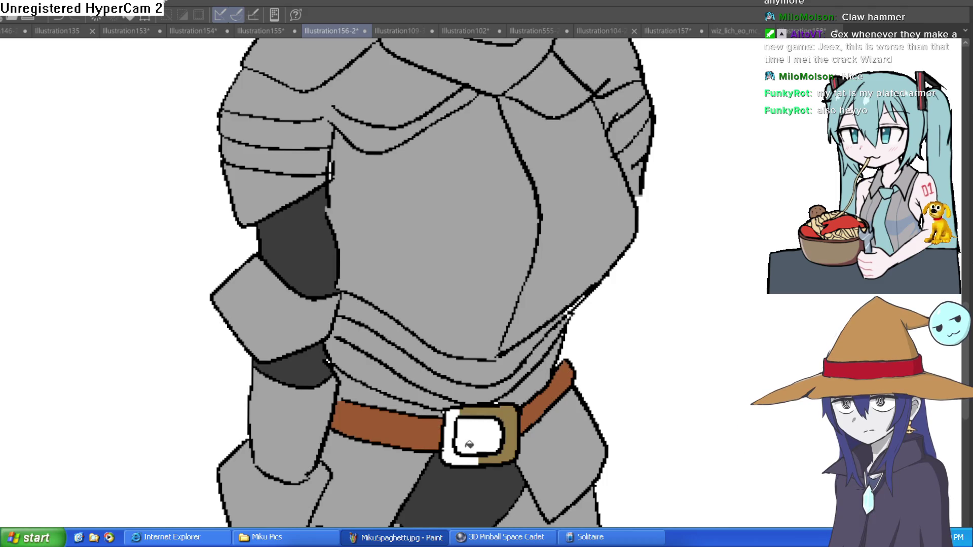
left_click(463, 457)
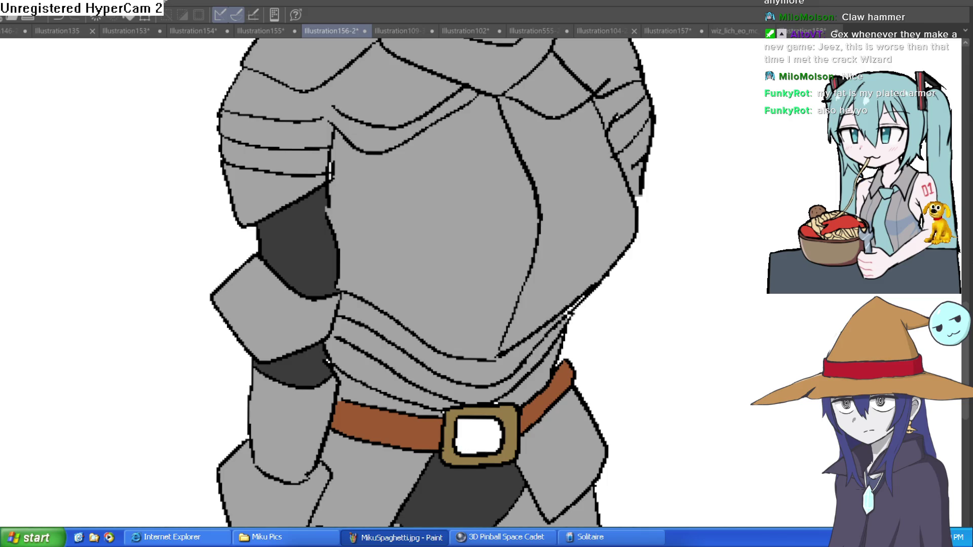
left_click(502, 430)
scroll(603, 385, "down", 3)
scroll(597, 452, "up", 2)
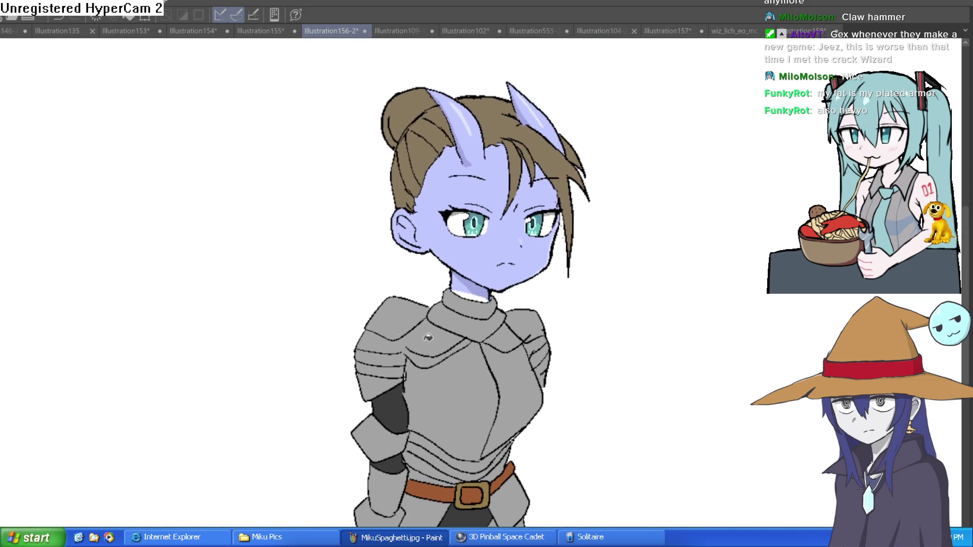
scroll(469, 289, "up", 3)
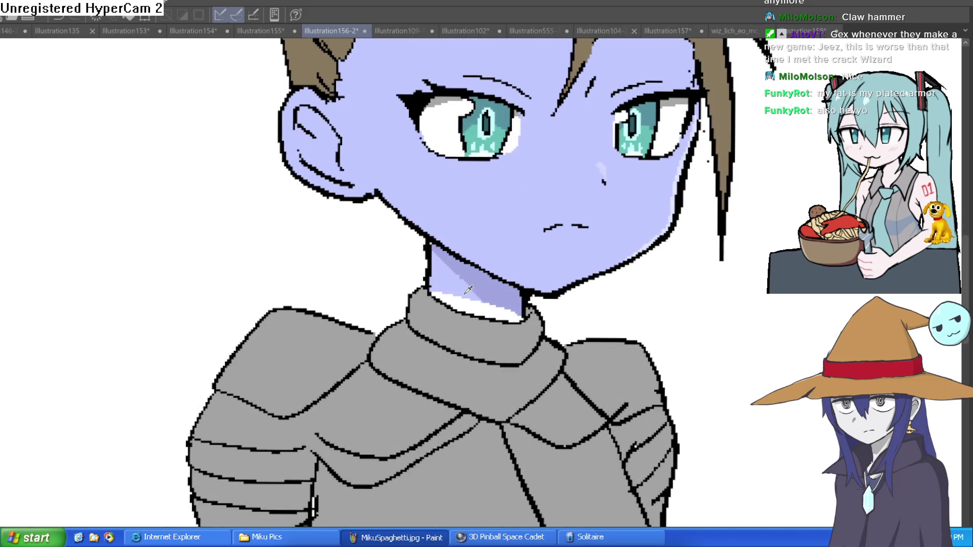
scroll(630, 326, "down", 5)
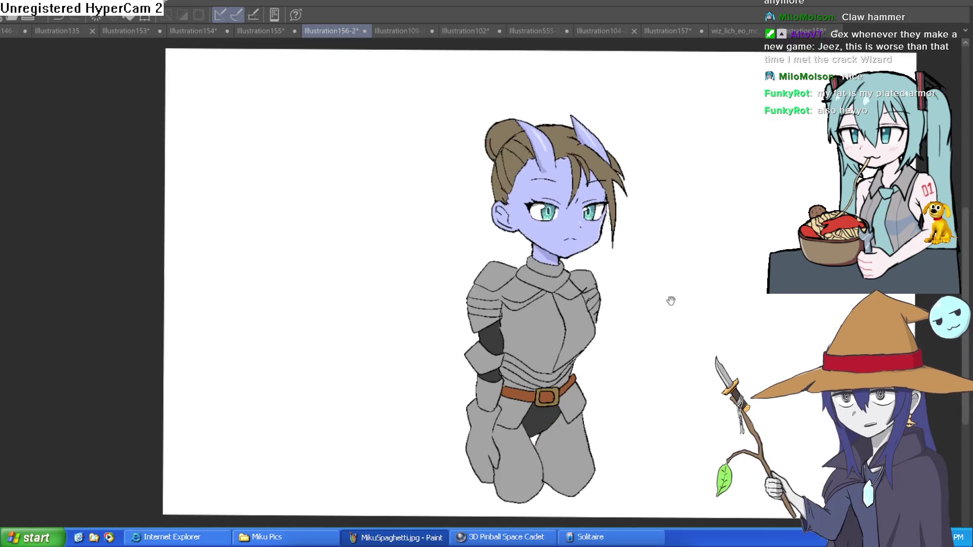
mouse_move(671, 301)
left_mouse_down()
mouse_move(547, 376)
mouse_move(580, 348)
left_mouse_up()
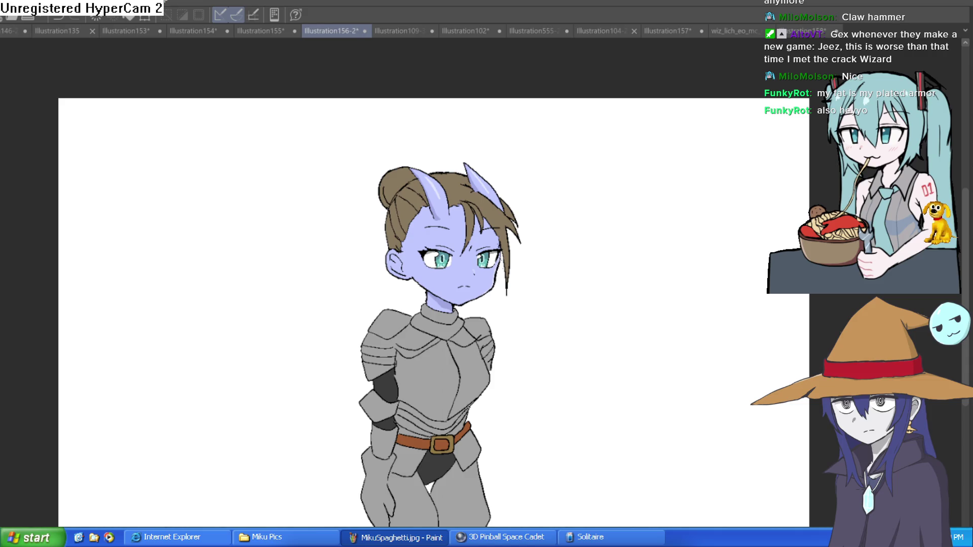
Outline highlight streaks down both chest plates and fill them white.
scroll(543, 362, "up", 5)
mouse_move(498, 352)
left_mouse_down()
mouse_move(474, 317)
mouse_move(476, 278)
left_mouse_up()
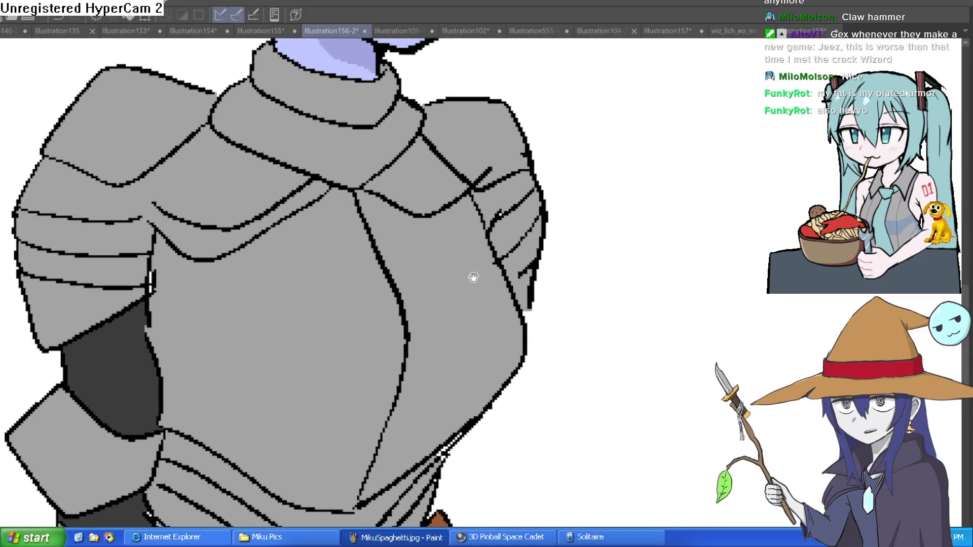
mouse_move(281, 228)
left_mouse_down()
mouse_move(358, 308)
mouse_move(397, 375)
left_mouse_up()
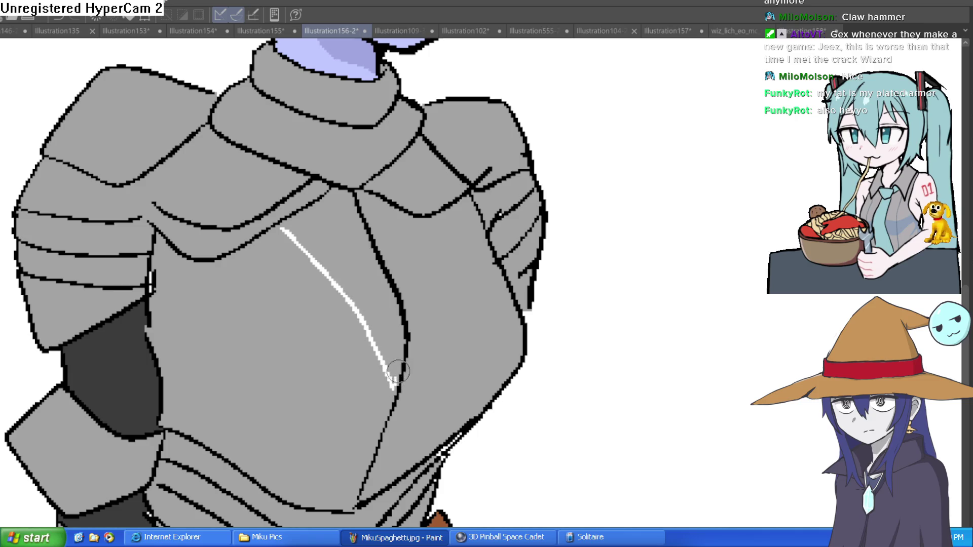
mouse_move(448, 209)
left_mouse_down()
mouse_move(486, 386)
mouse_move(469, 423)
left_mouse_up()
key("g")
left_click(516, 336)
left_click(367, 272)
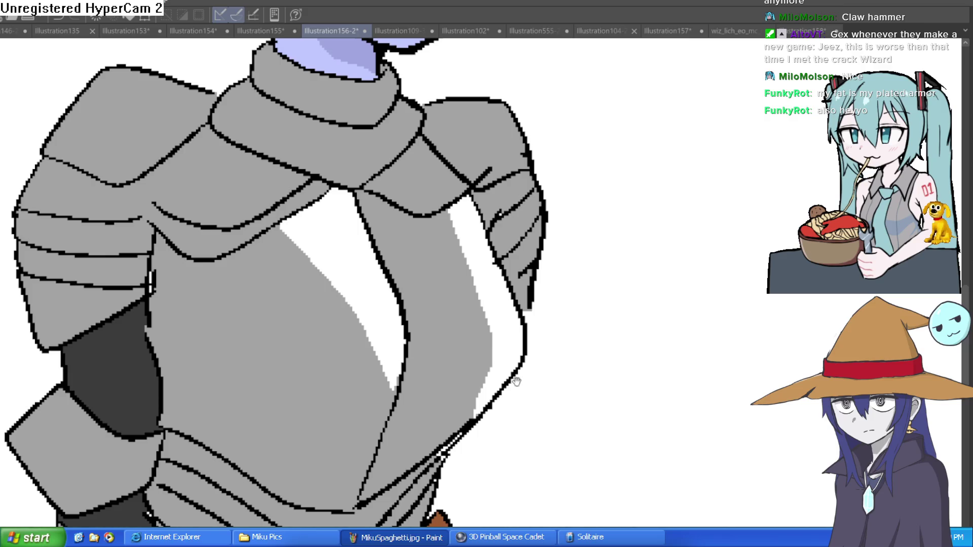
Draw two highlight strokes on the right leg plate and fill that highlight white.
left_click_drag(511, 375, 545, 167)
mouse_move(548, 340)
left_mouse_down()
mouse_move(500, 276)
mouse_move(479, 269)
left_mouse_up()
left_click_drag(396, 280, 436, 380)
left_click_drag(447, 441, 442, 260)
mouse_move(349, 220)
left_mouse_down()
mouse_move(424, 449)
mouse_move(395, 228)
left_mouse_up()
key("g")
left_click(396, 225)
Fill more leg plate areas white and paint highlights on the left and upper-left plates.
left_click(398, 194)
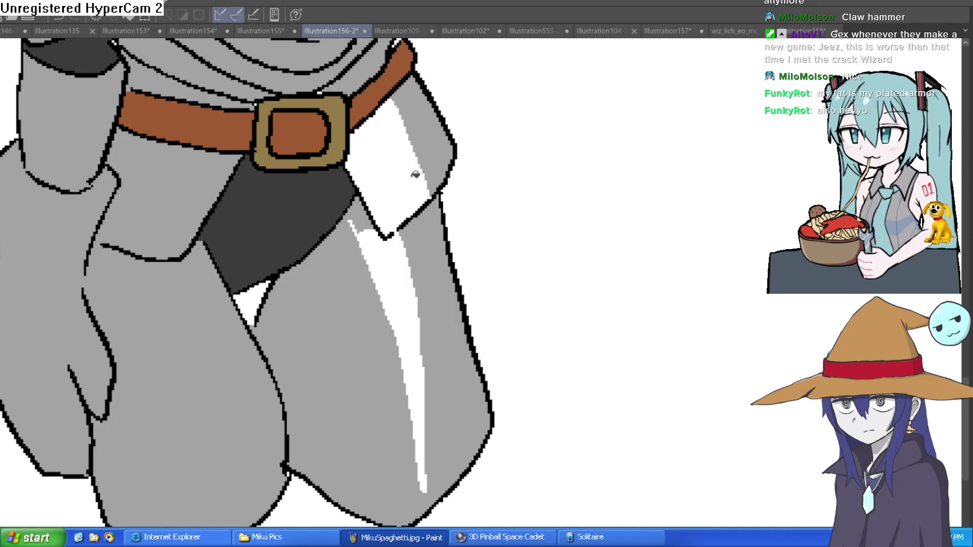
key("ctrl+z")
left_click(428, 152)
left_click(371, 218)
key("b")
mouse_move(183, 265)
left_mouse_down()
mouse_move(231, 458)
mouse_move(211, 430)
mouse_move(159, 263)
left_mouse_up()
mouse_move(192, 148)
left_mouse_down()
mouse_move(158, 253)
mouse_move(202, 150)
mouse_move(182, 203)
left_mouse_up()
Try an extra white highlight on the chest armour, then undo it.
scroll(469, 252, "down", 3)
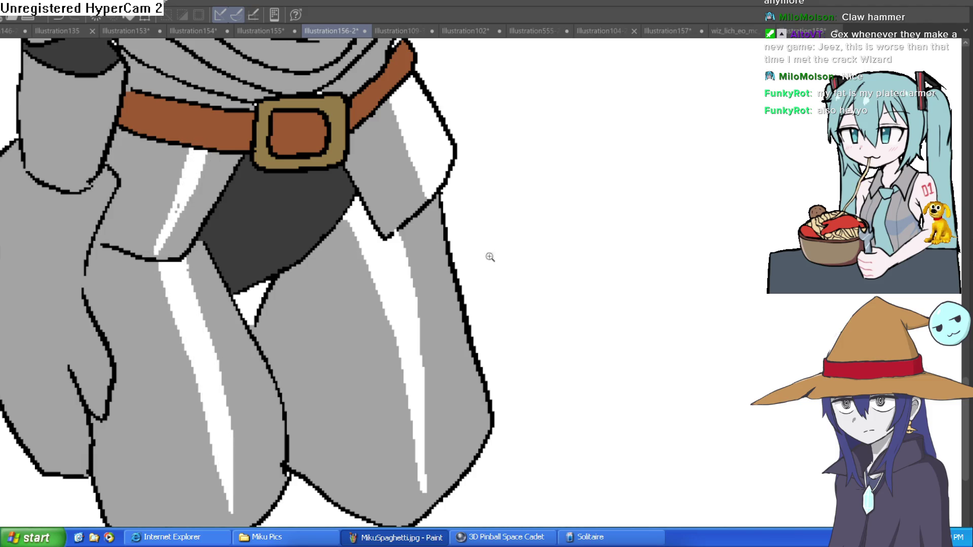
left_click_drag(599, 166, 552, 354)
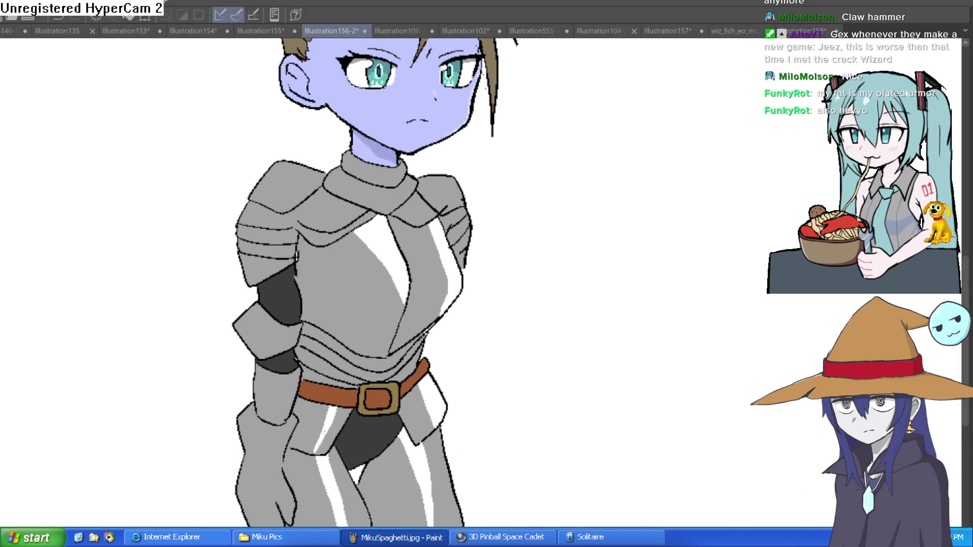
left_click_drag(398, 248, 424, 273)
mouse_move(364, 281)
left_mouse_down()
mouse_move(381, 357)
mouse_move(360, 287)
left_mouse_up()
left_click(365, 279)
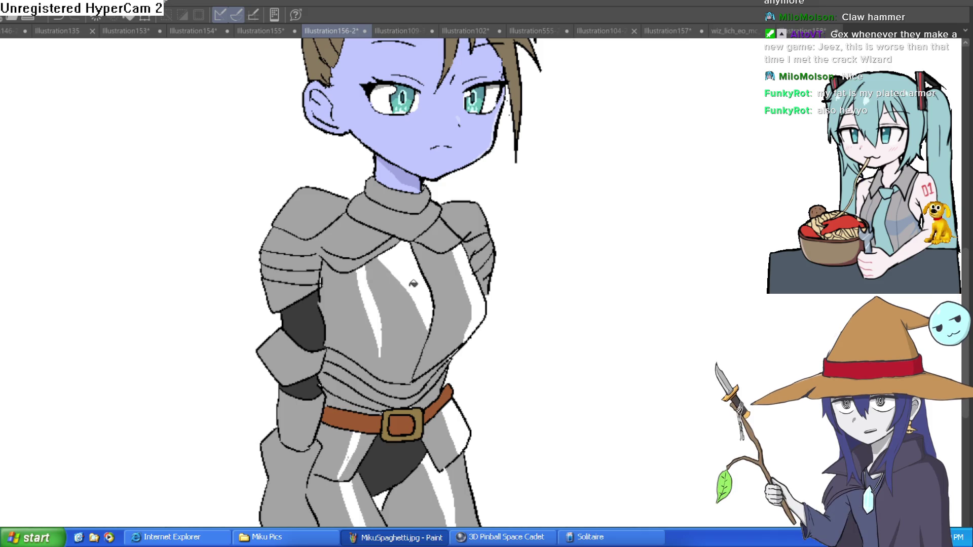
key("ctrl+z")
key("ctrl+z")
key("ctrl+z")
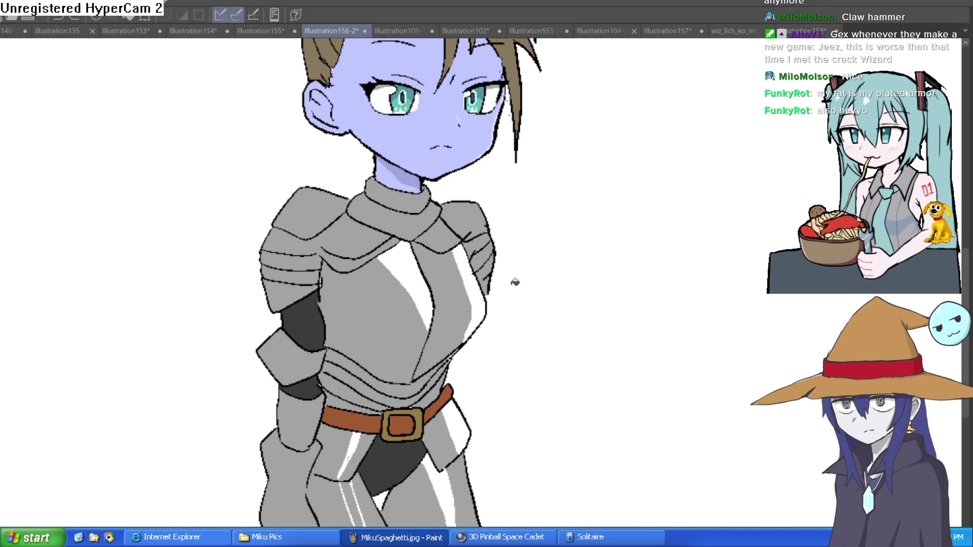
Touch up the highlight's left edge with grey and recentre on the character.
scroll(471, 270, "up", 5)
scroll(456, 269, "down", 6)
scroll(446, 267, "up", 1)
scroll(445, 267, "up", 3)
mouse_move(352, 210)
left_mouse_down()
mouse_move(431, 298)
mouse_move(448, 349)
mouse_move(387, 211)
mouse_move(358, 207)
mouse_move(445, 239)
left_mouse_up()
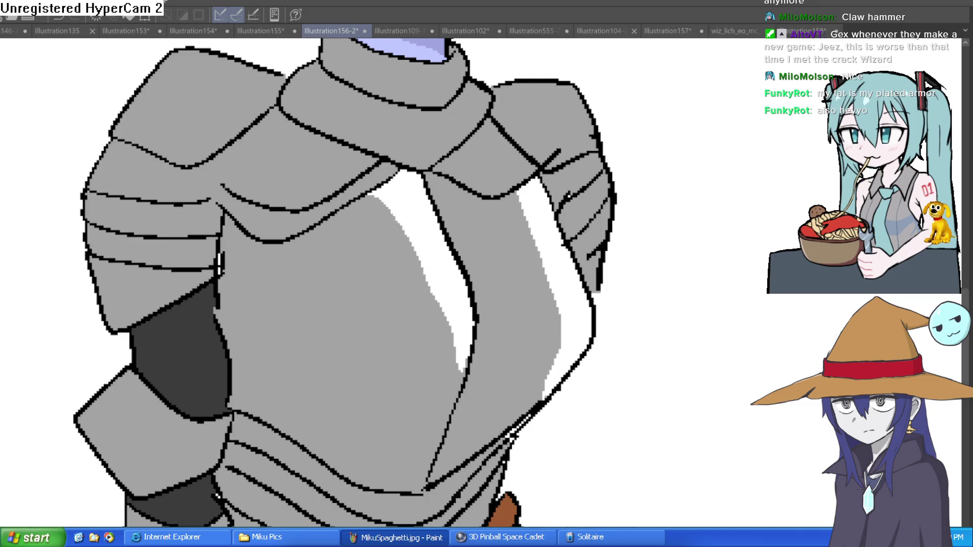
scroll(765, 369, "down", 5)
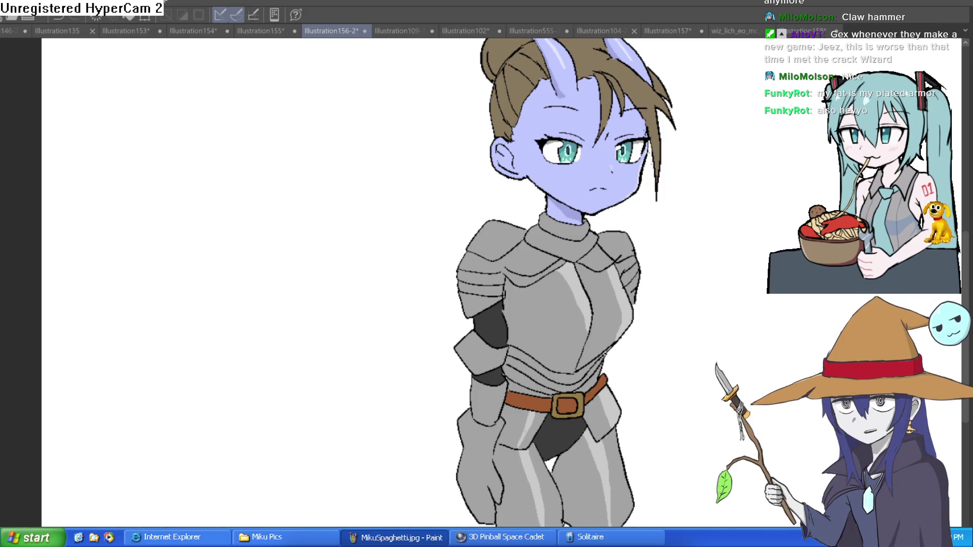
mouse_move(664, 256)
left_mouse_down()
mouse_move(632, 248)
mouse_move(583, 276)
mouse_move(540, 284)
left_mouse_up()
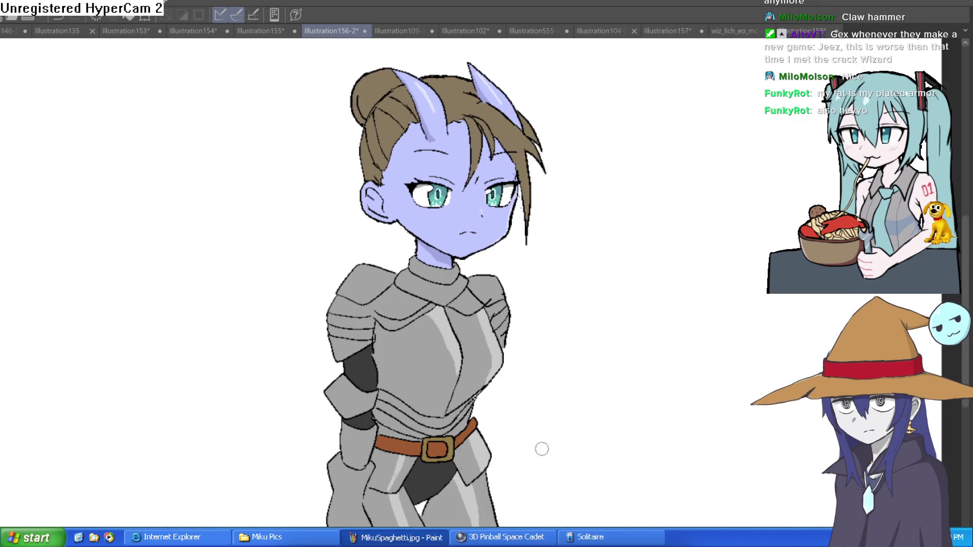
left_click_drag(496, 426, 578, 349)
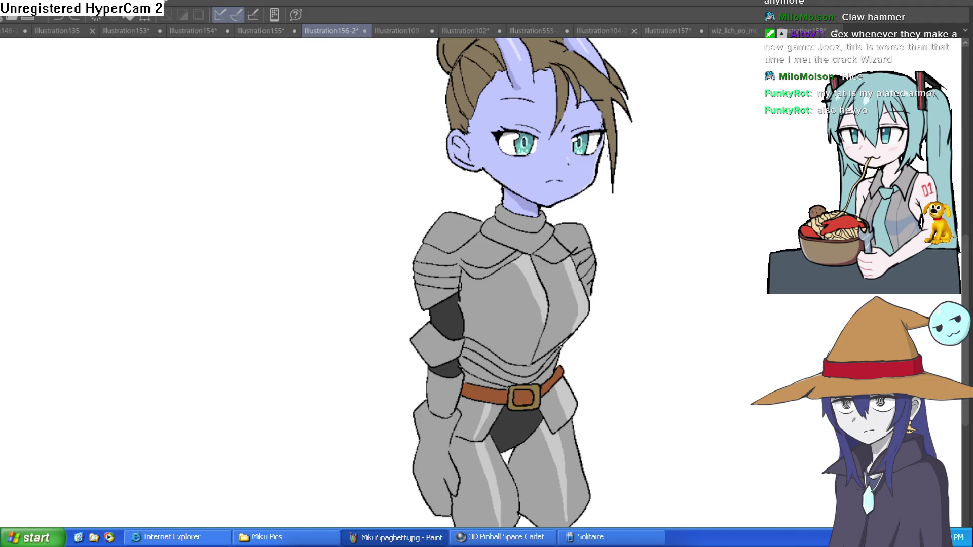
Draw the tail's long curving line sweeping left from the armour, plus its lower edge curve.
mouse_move(427, 387)
left_mouse_down()
mouse_move(195, 356)
mouse_move(104, 316)
mouse_move(306, 474)
mouse_move(411, 430)
left_mouse_up()
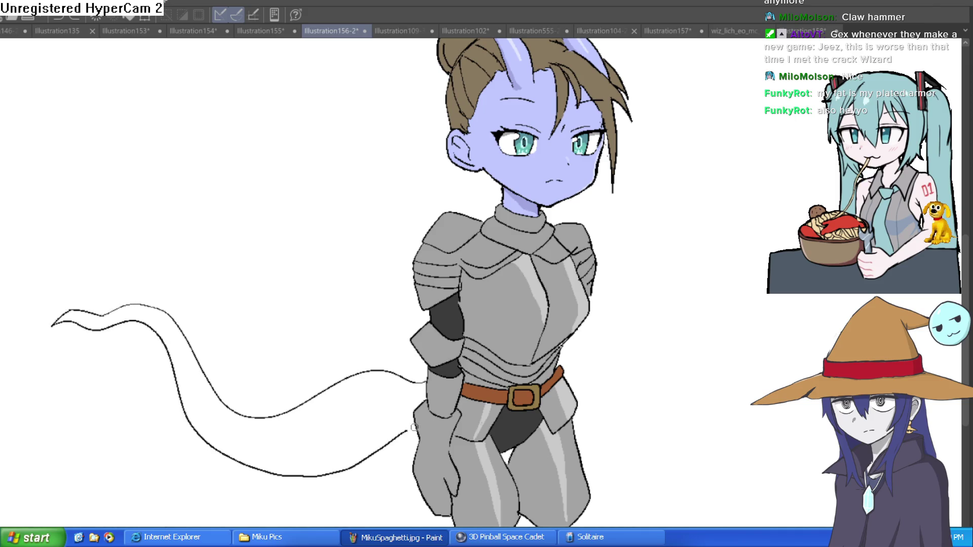
key("Delete")
key("ctrl+z")
mouse_move(415, 412)
left_mouse_down()
mouse_move(306, 459)
mouse_move(179, 394)
mouse_move(208, 446)
mouse_move(296, 478)
mouse_move(345, 472)
mouse_move(411, 431)
mouse_move(381, 452)
left_mouse_up()
On a rotated, zoomed view, erase and redraw the tail's left edge so it joins the armour.
left_click_drag(275, 429, 354, 217)
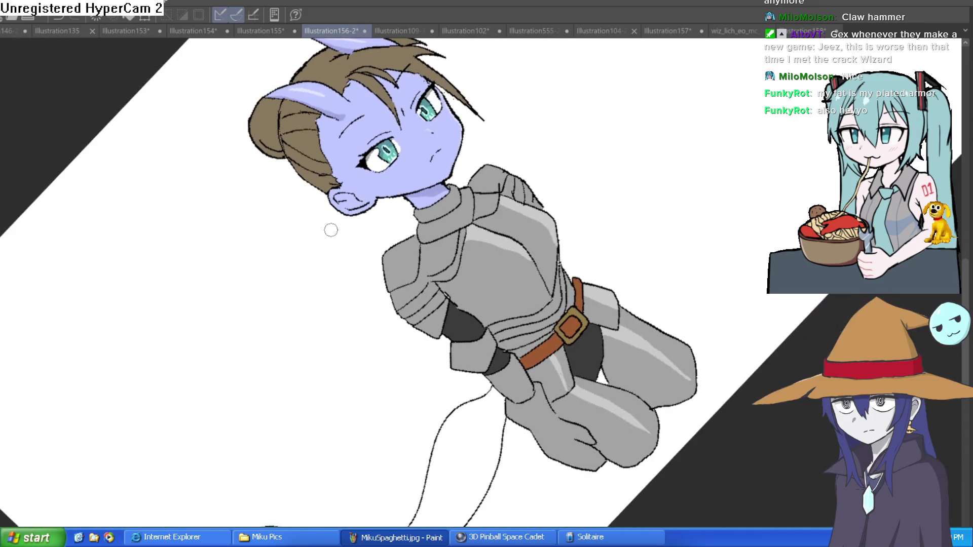
left_click(524, 381)
left_click(468, 307)
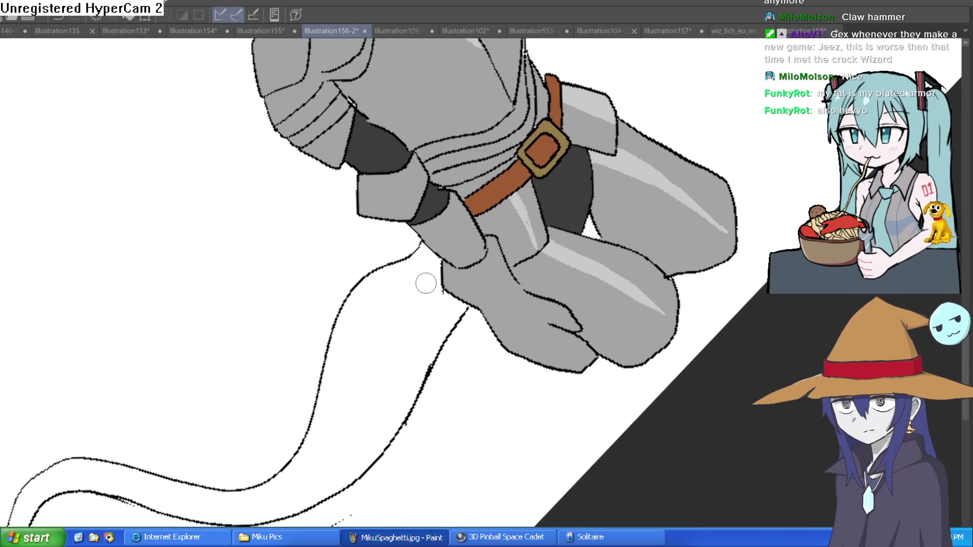
left_click_drag(401, 254, 349, 289)
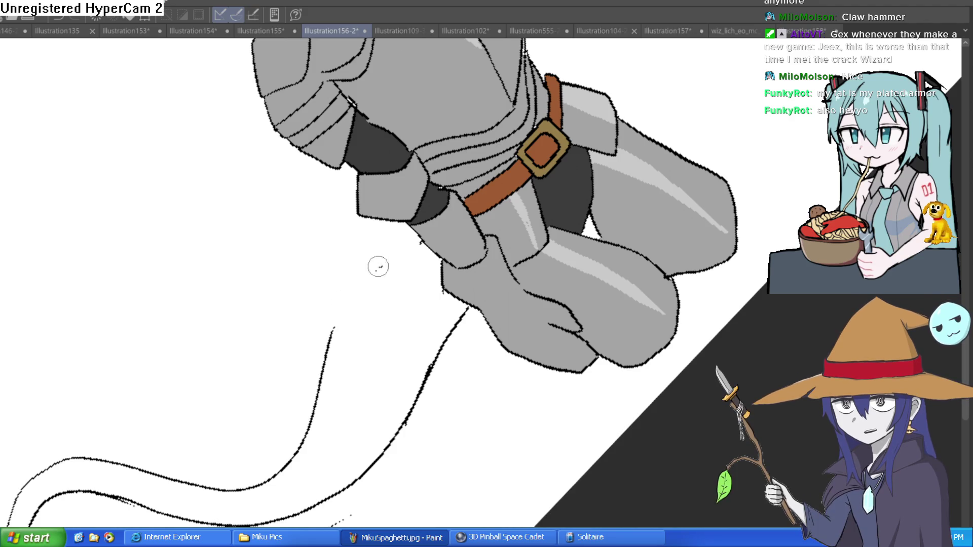
mouse_move(324, 375)
left_mouse_down()
mouse_move(347, 304)
mouse_move(411, 256)
left_mouse_up()
key("ctrl+z")
left_click_drag(326, 364, 419, 239)
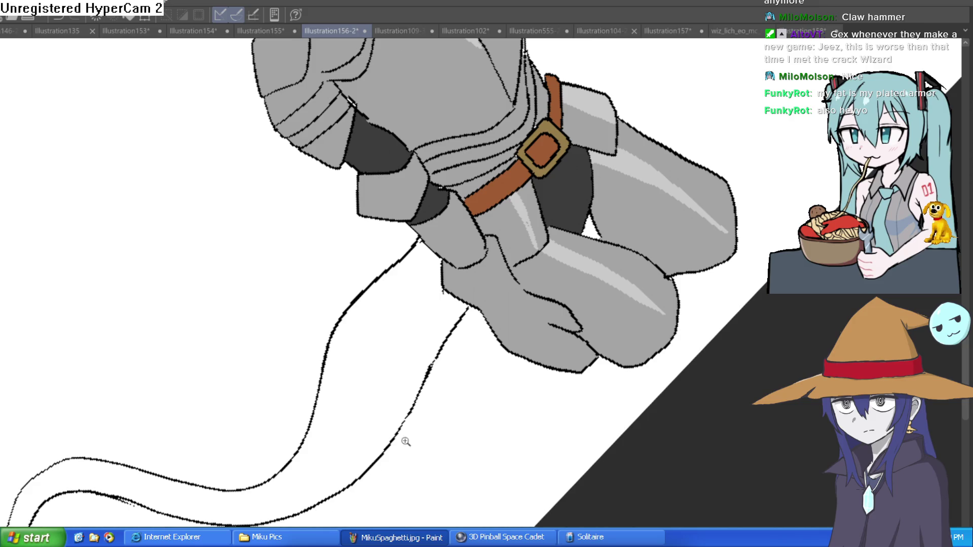
Zoom out to the whole illustration and rotate the canvas back nearly upright.
key("ctrl+0")
left_click_drag(583, 315, 578, 265)
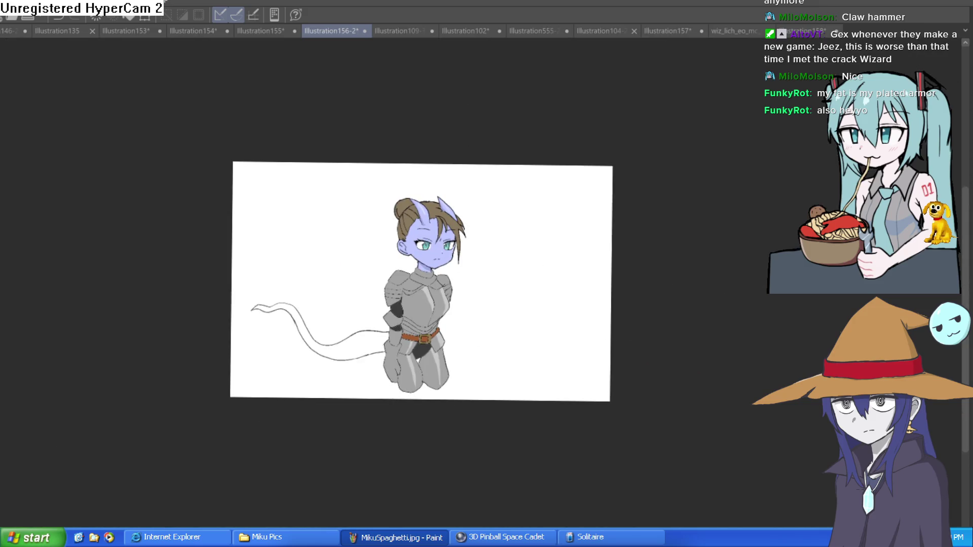
scroll(431, 249, "up", 3)
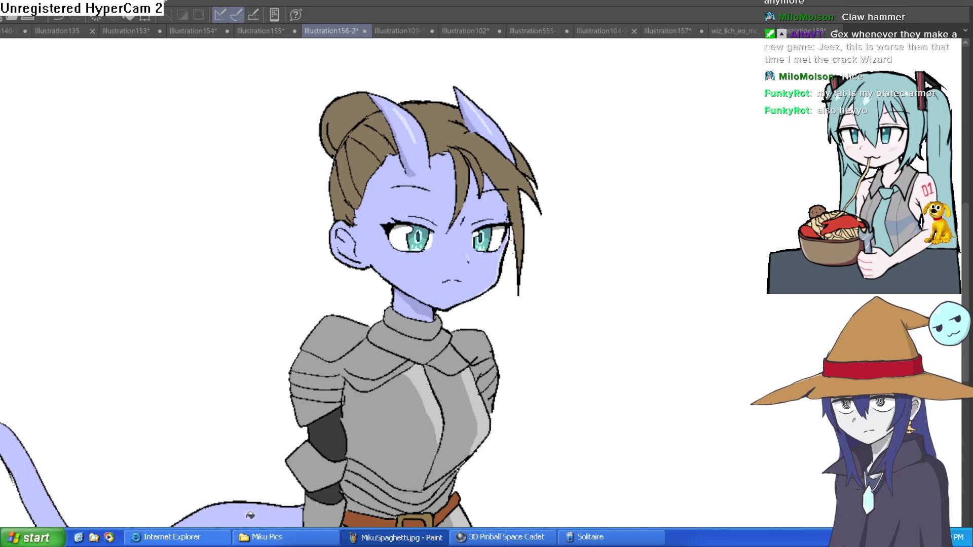
scroll(249, 518, "down", 3)
mouse_move(628, 250)
left_mouse_down()
mouse_move(606, 311)
mouse_move(597, 250)
left_mouse_up()
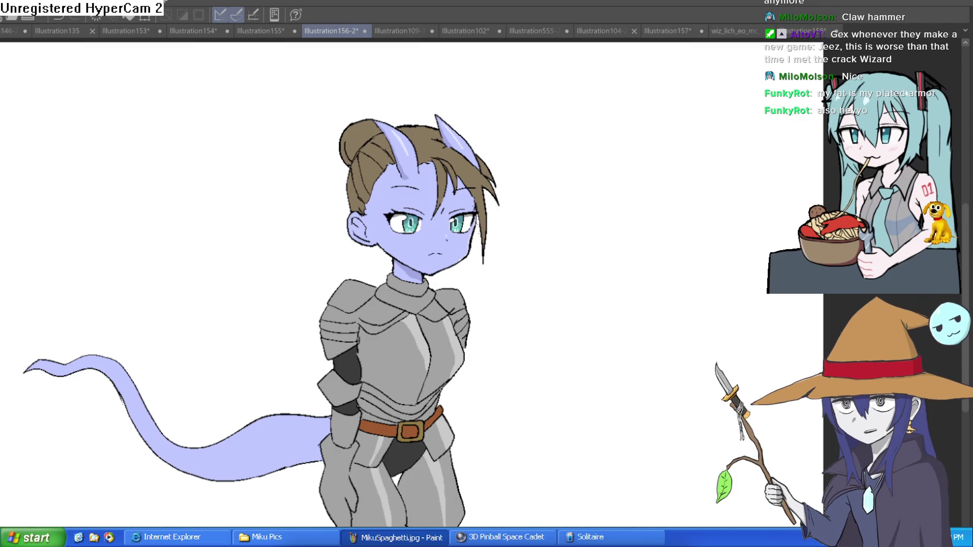
Cycle through the open drawings to the wizard-with-hammer illustration, Illustration158.
left_click(405, 32)
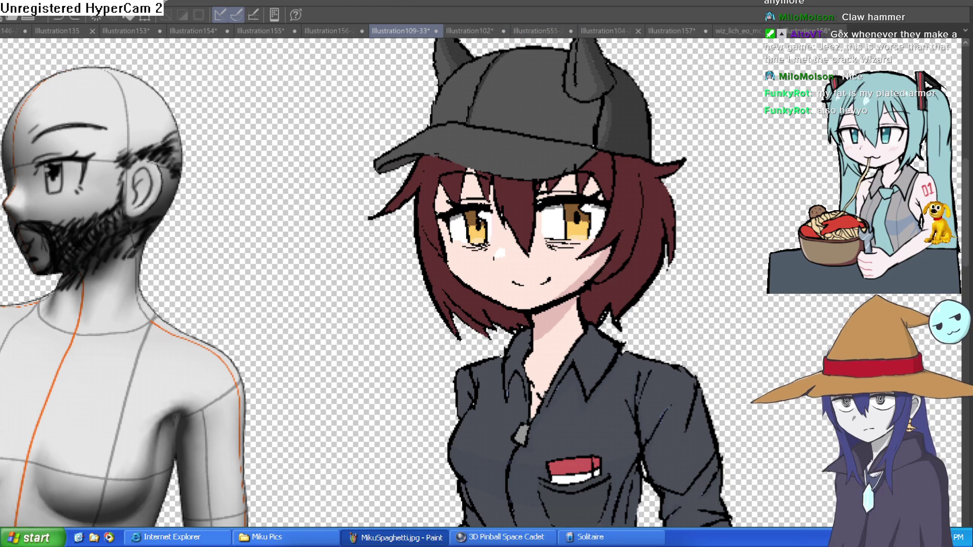
left_click(472, 33)
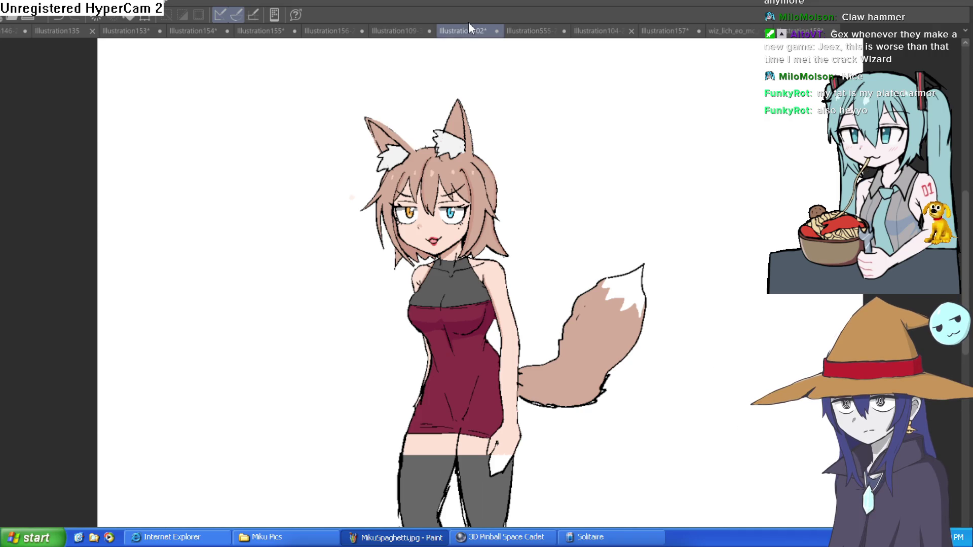
left_click(532, 33)
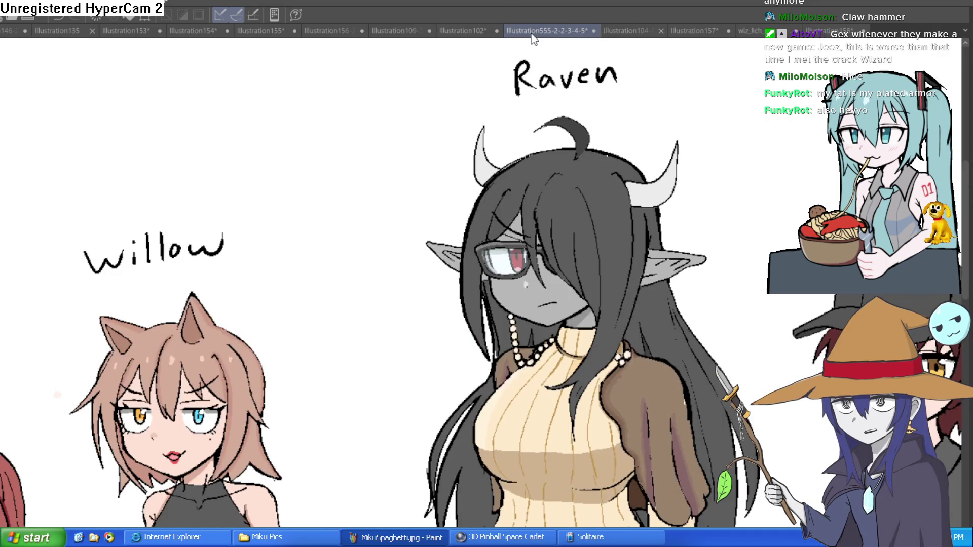
left_click(623, 31)
left_click(701, 31)
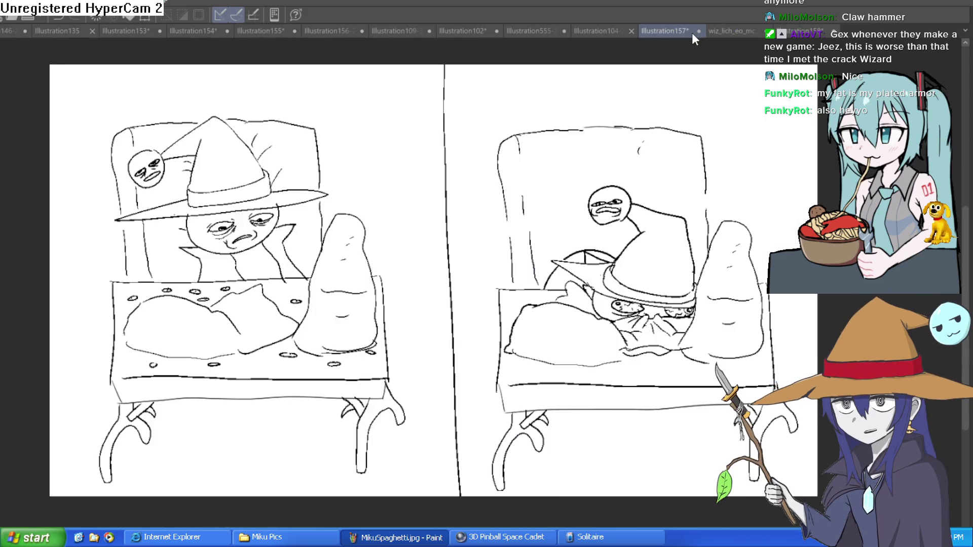
left_click(722, 30)
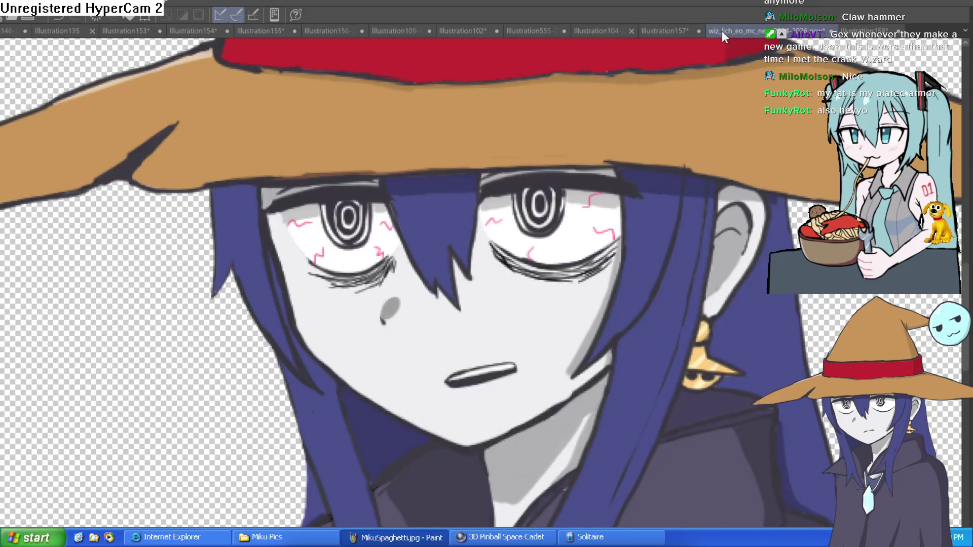
left_click(789, 32)
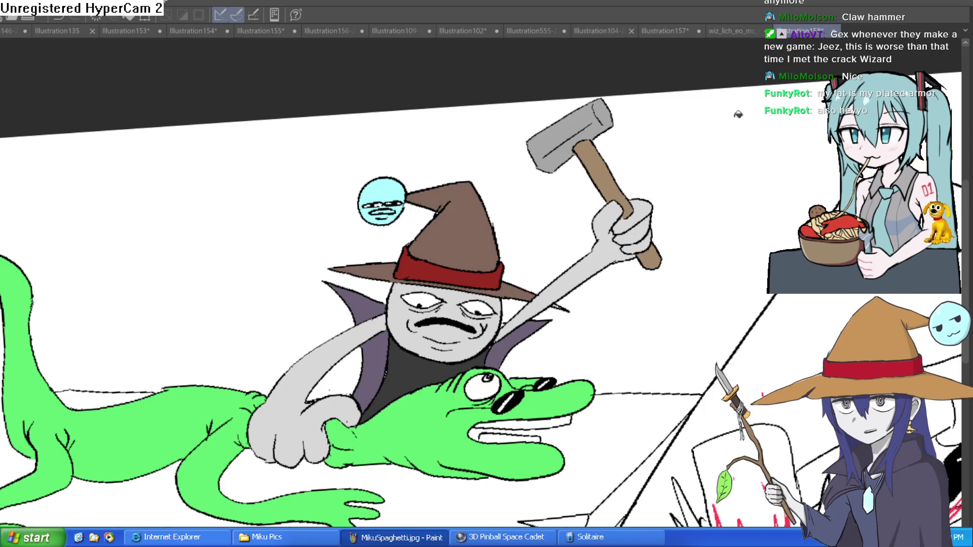
Center the wizard-and-lizard drawing in view and reset the canvas rotation to straight.
scroll(508, 342, "down", 3)
scroll(599, 408, "up", 2)
mouse_move(636, 370)
left_mouse_down()
mouse_move(669, 361)
mouse_move(646, 357)
left_mouse_up()
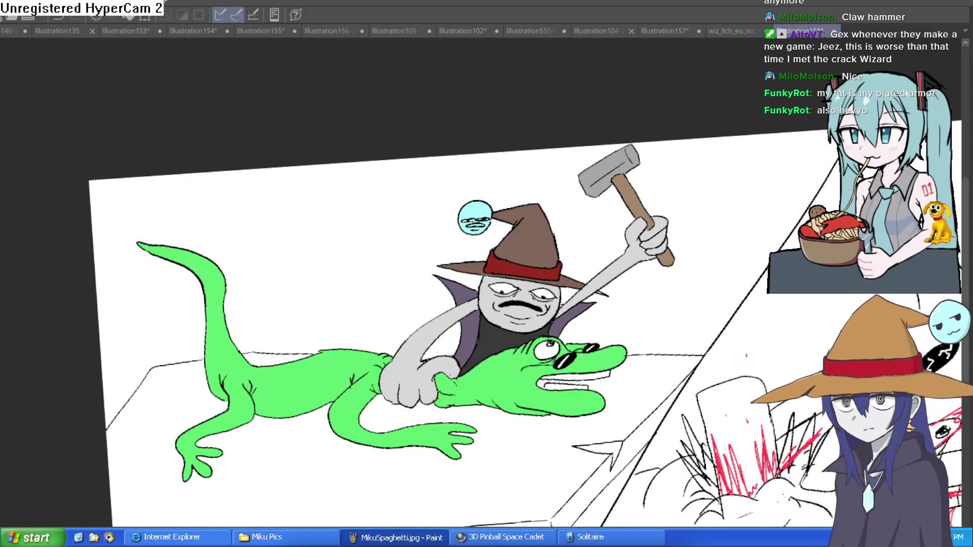
key("ctrl+at")
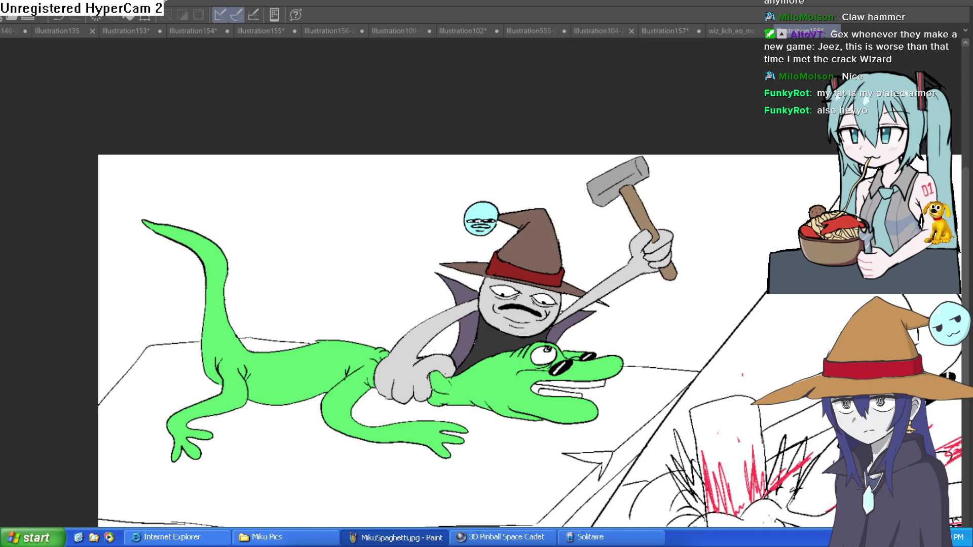